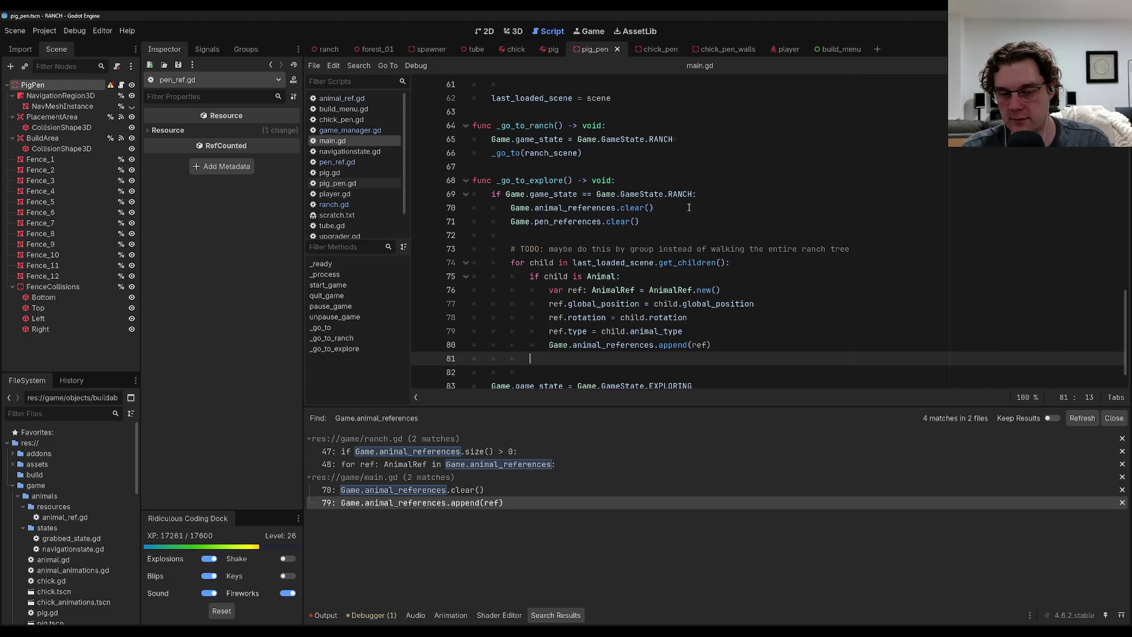
Add an 'if child is ChickPen:' check in _go_to_explore that creates a new PenRef.
{"action": "key", "text": "Return"}
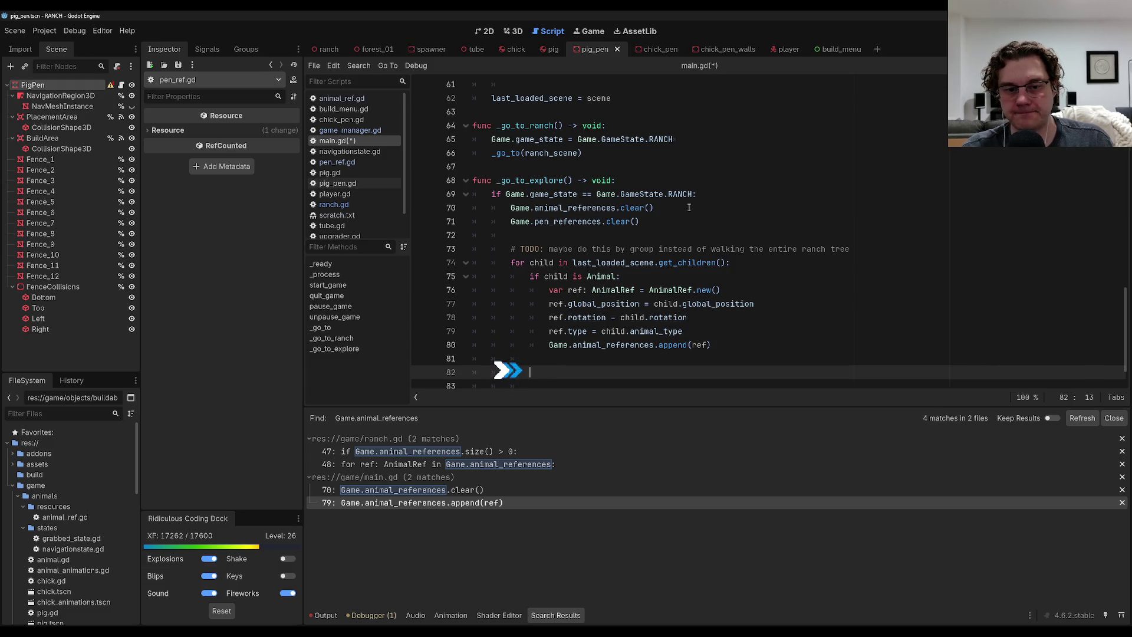
{"action": "scroll", "coordinate": [700, 288], "scroll_direction": "down", "scroll_amount": 1}
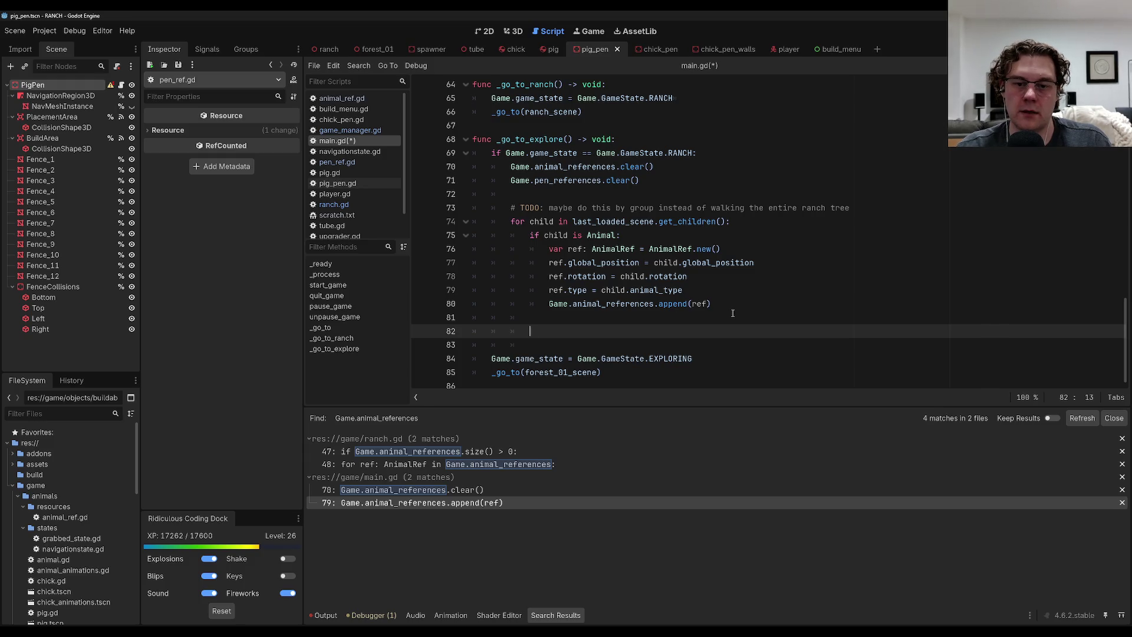
{"action": "type", "text": "if child"}
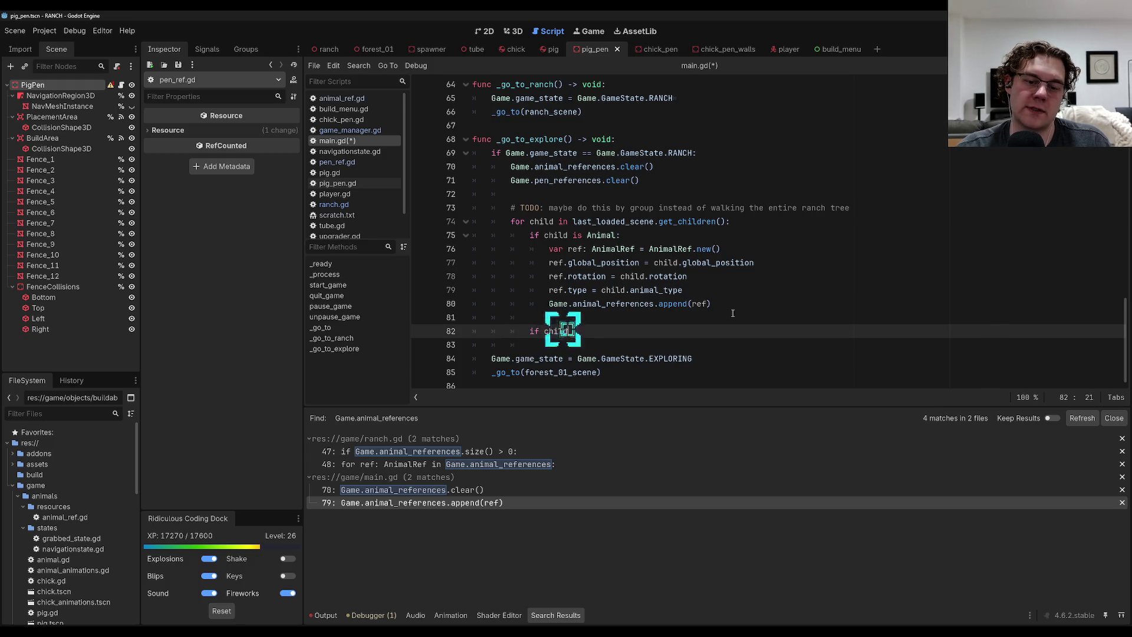
{"action": "type", "text": " is ChickPen:"}
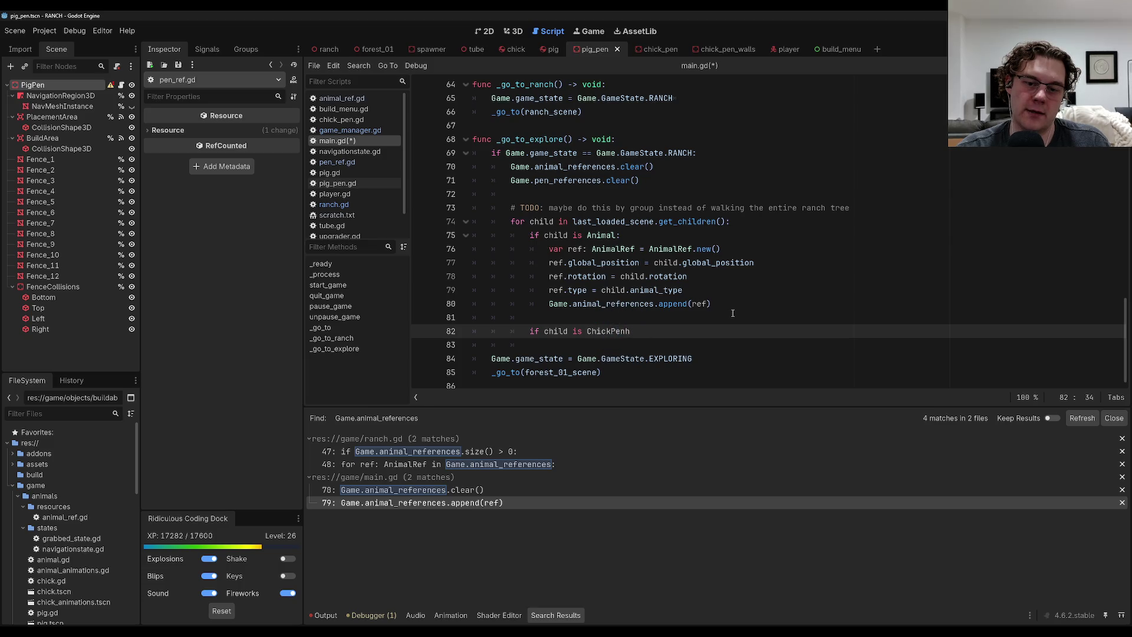
{"action": "key", "text": "Return"}
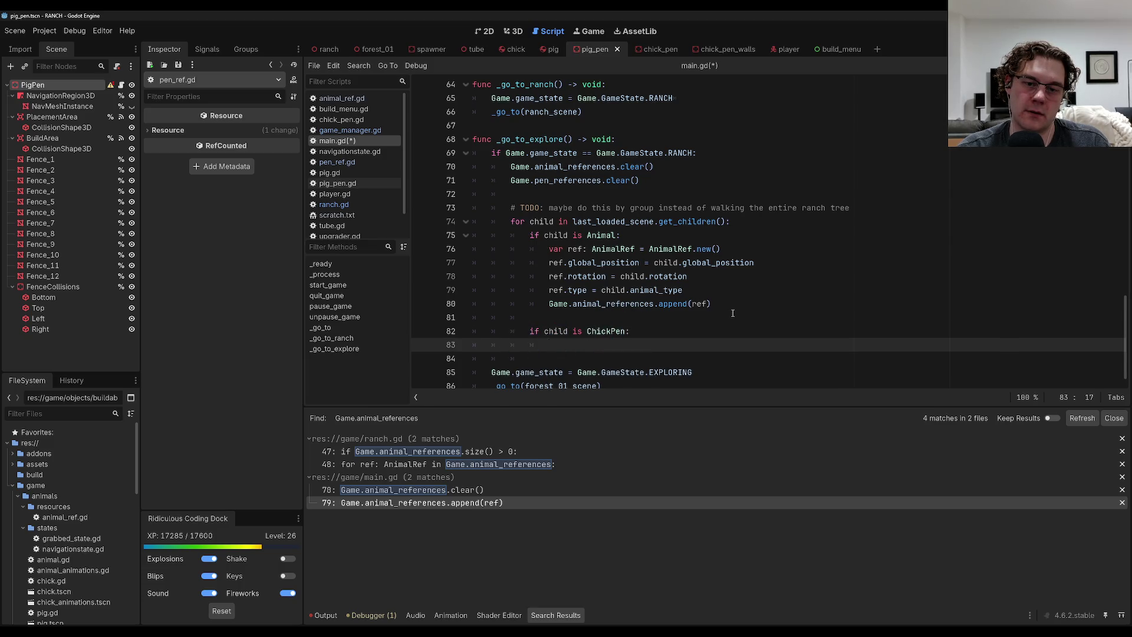
{"action": "type", "text": "var ref: Pe"}
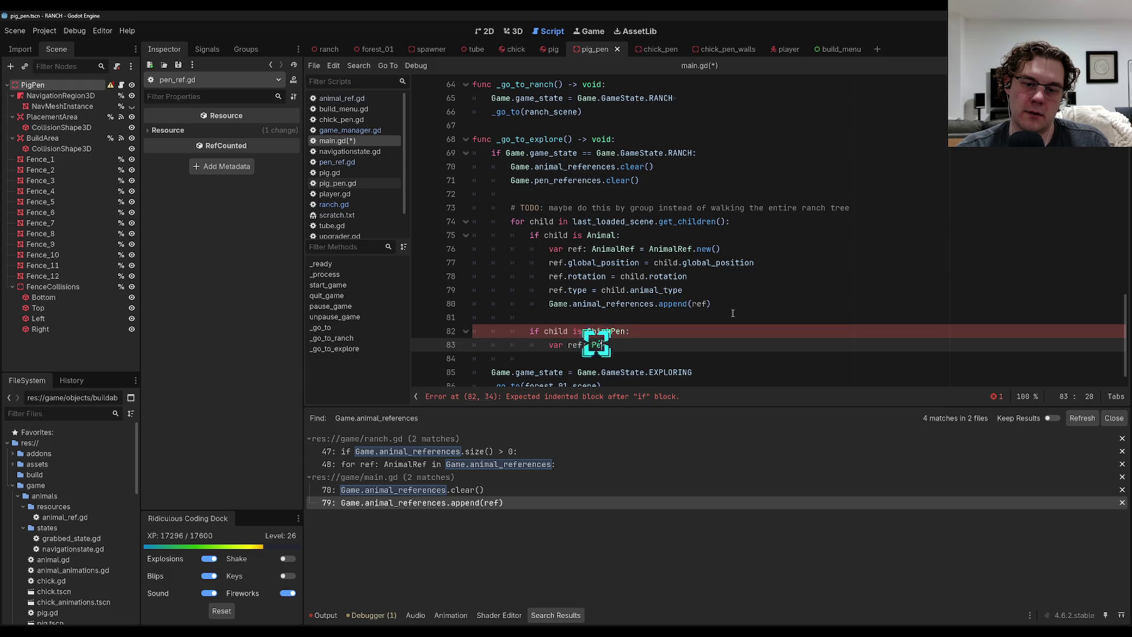
{"action": "type", "text": "nRef = Pen"}
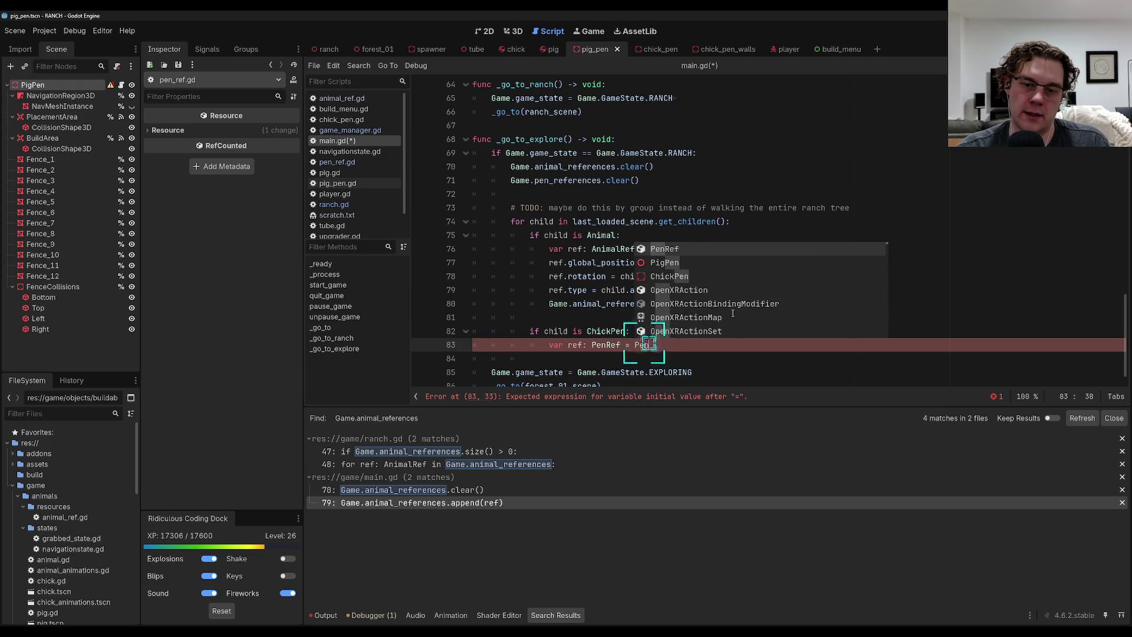
{"action": "type", "text": "Ref.new("}
{"action": "key", "text": "Return"}
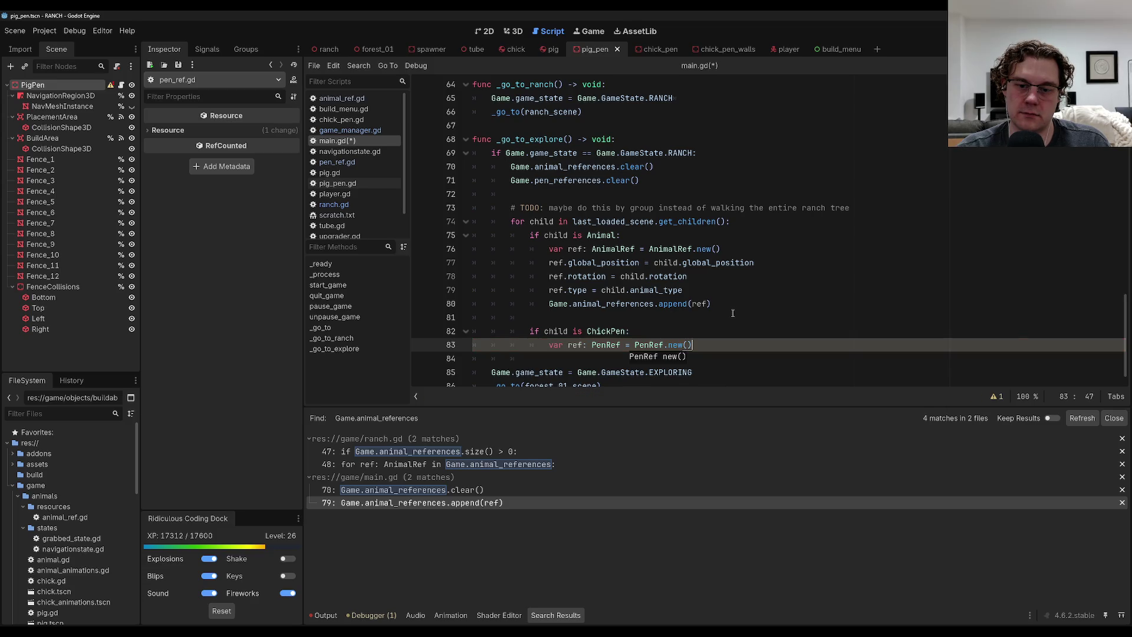
{"action": "key", "text": "Return"}
Copy the chick pen's global_position, rotation and Game.PenType type onto the ref.
{"action": "type", "text": "ref.global"}
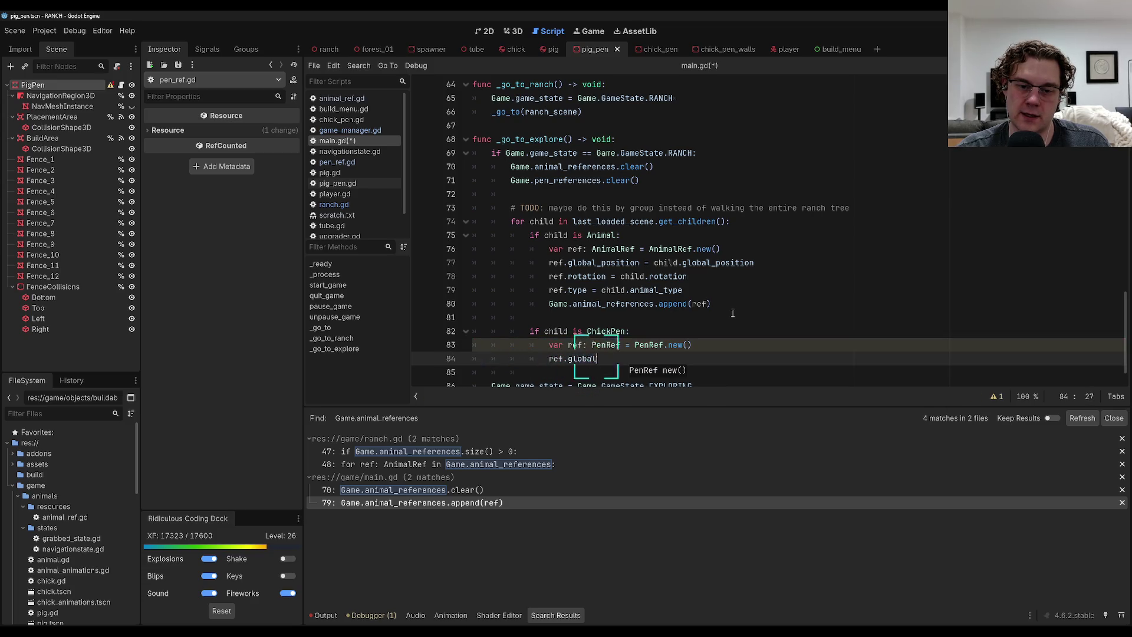
{"action": "type", "text": "_position = chil"}
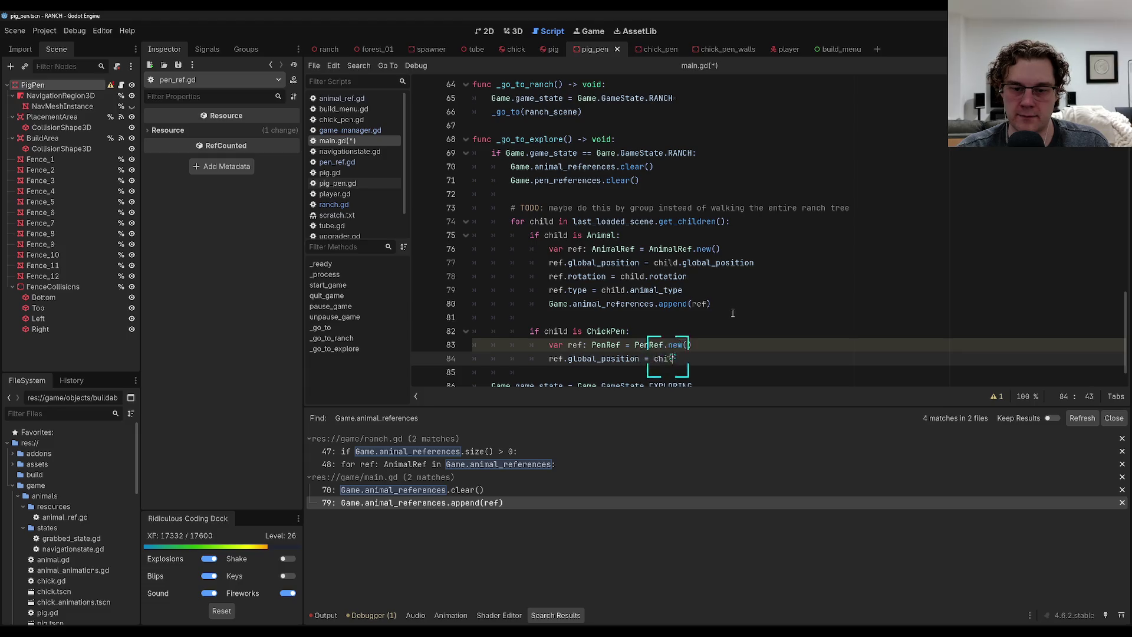
{"action": "type", "text": "d.glo"}
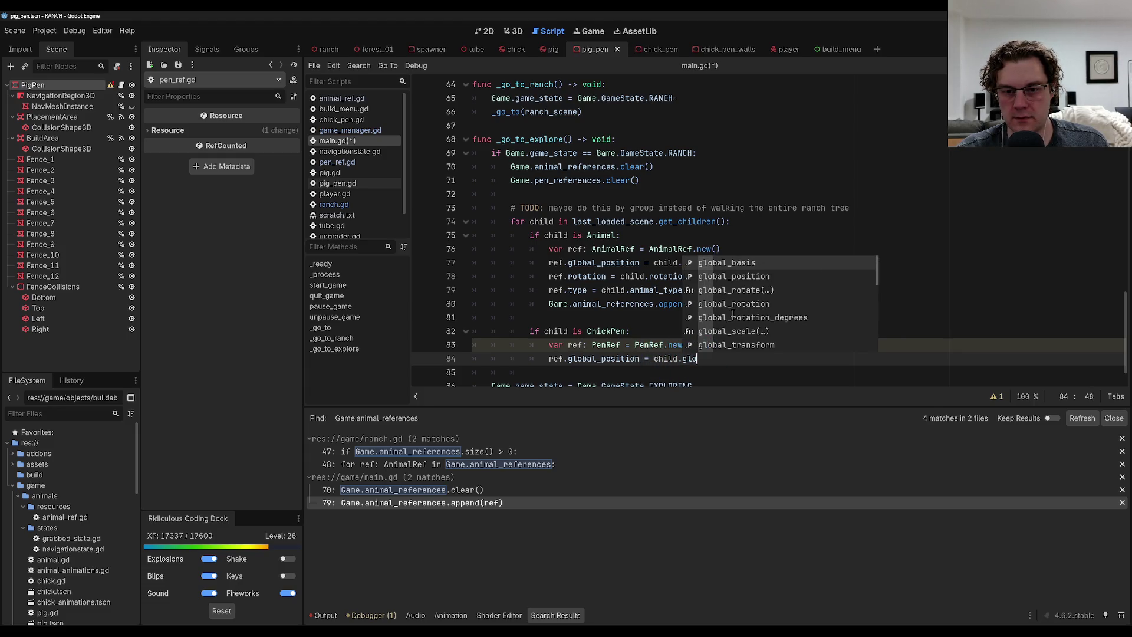
{"action": "type", "text": "bal_p"}
{"action": "key", "text": "Return"}
{"action": "key", "text": "Return"}
{"action": "type", "text": "ref.rotat"}
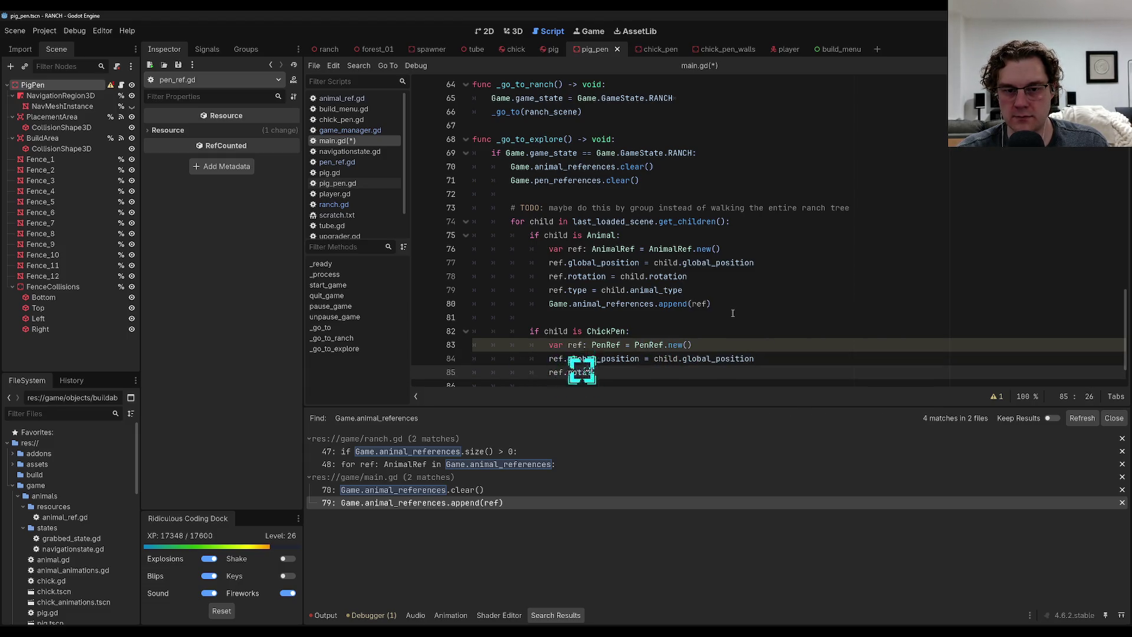
{"action": "type", "text": "ion = child.rotatio"}
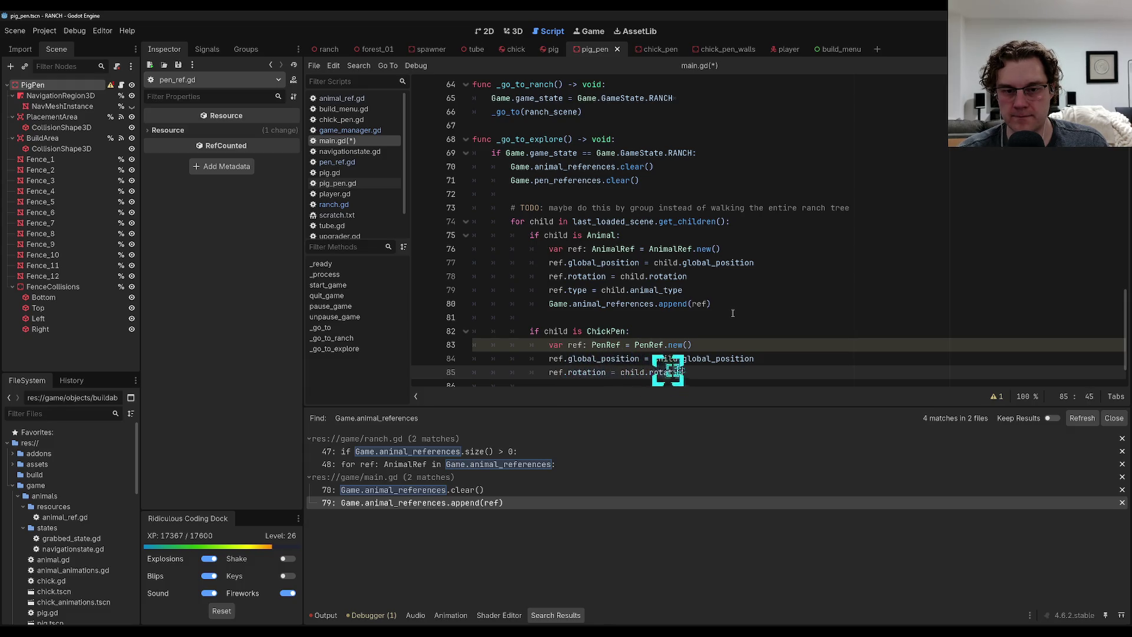
{"action": "type", "text": "n"}
{"action": "key", "text": "Return"}
{"action": "type", "text": "ref.type "}
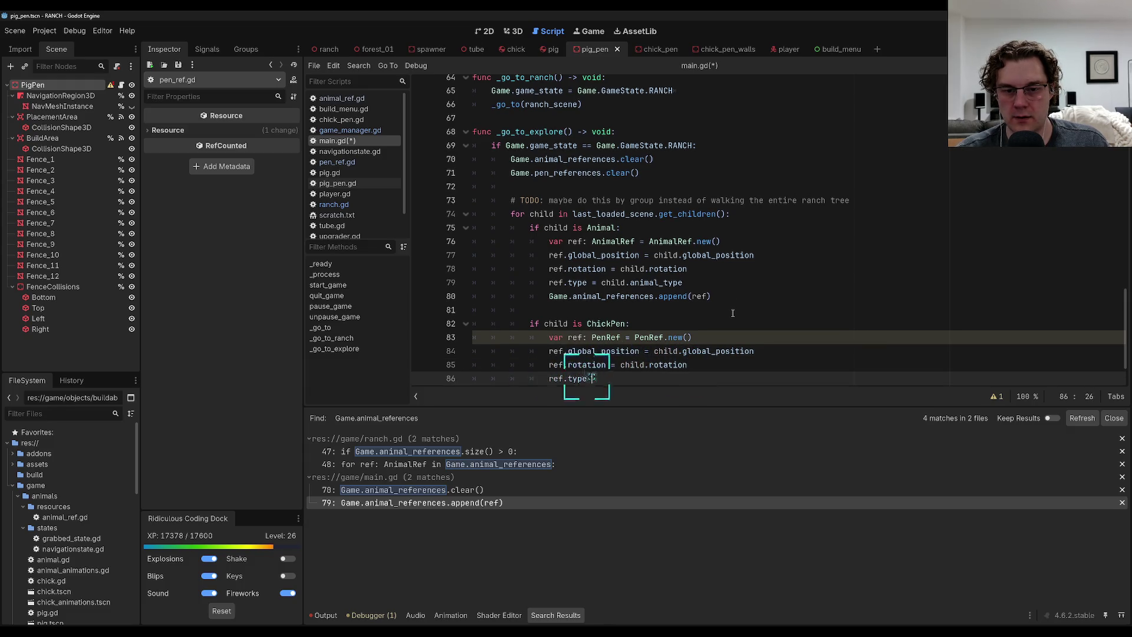
{"action": "type", "text": "= Game."}
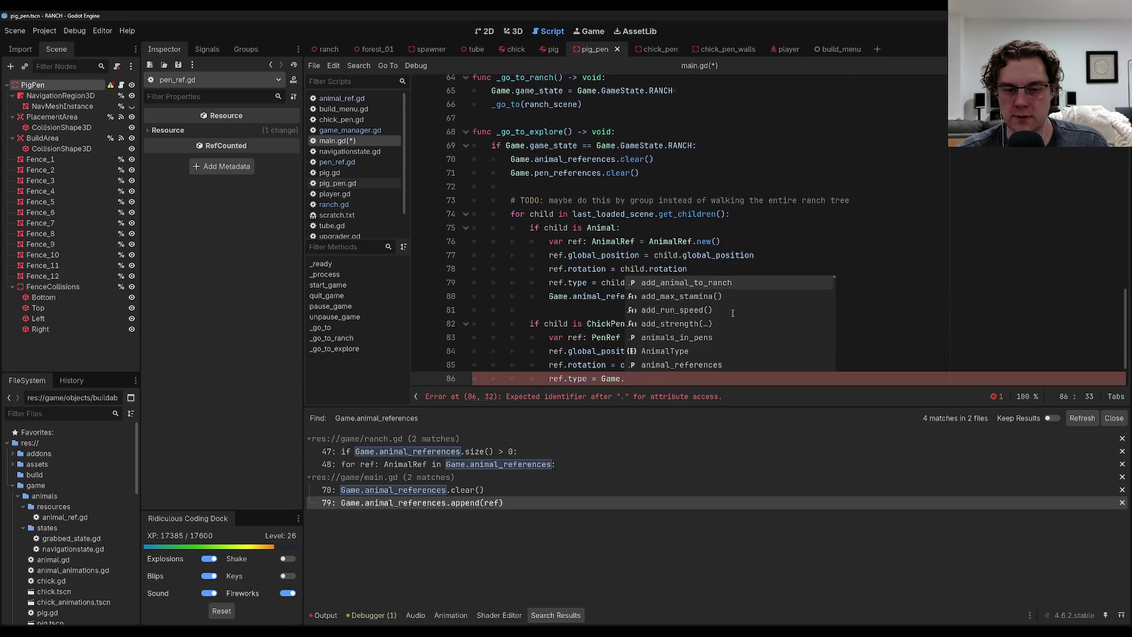
{"action": "type", "text": "PenType"}
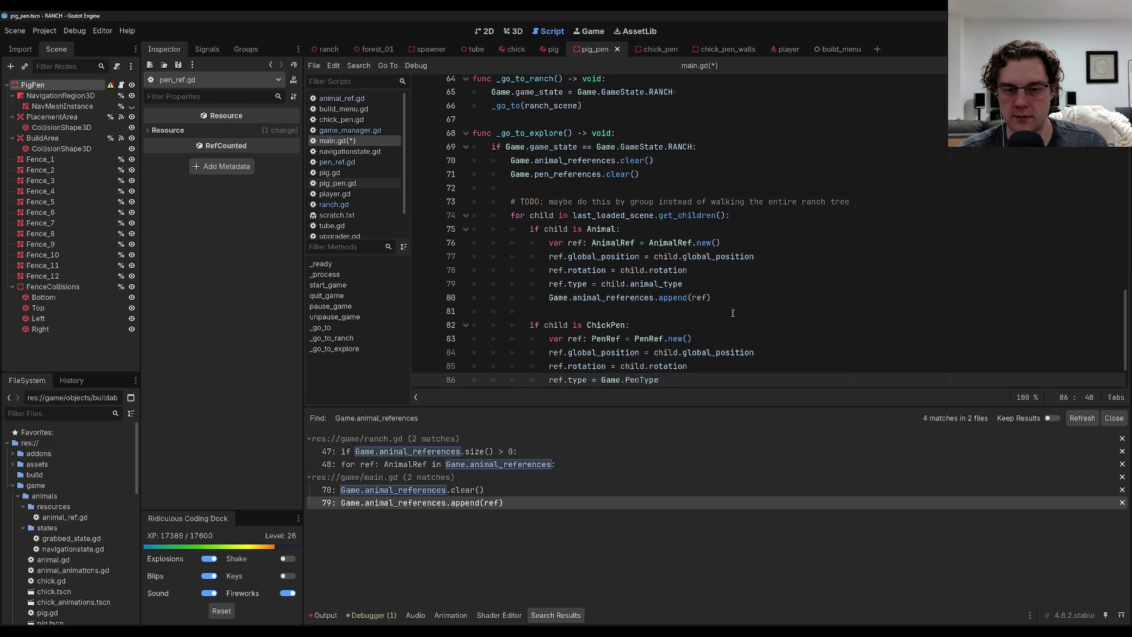
{"action": "scroll", "coordinate": [732, 313], "scroll_direction": "down", "scroll_amount": 1}
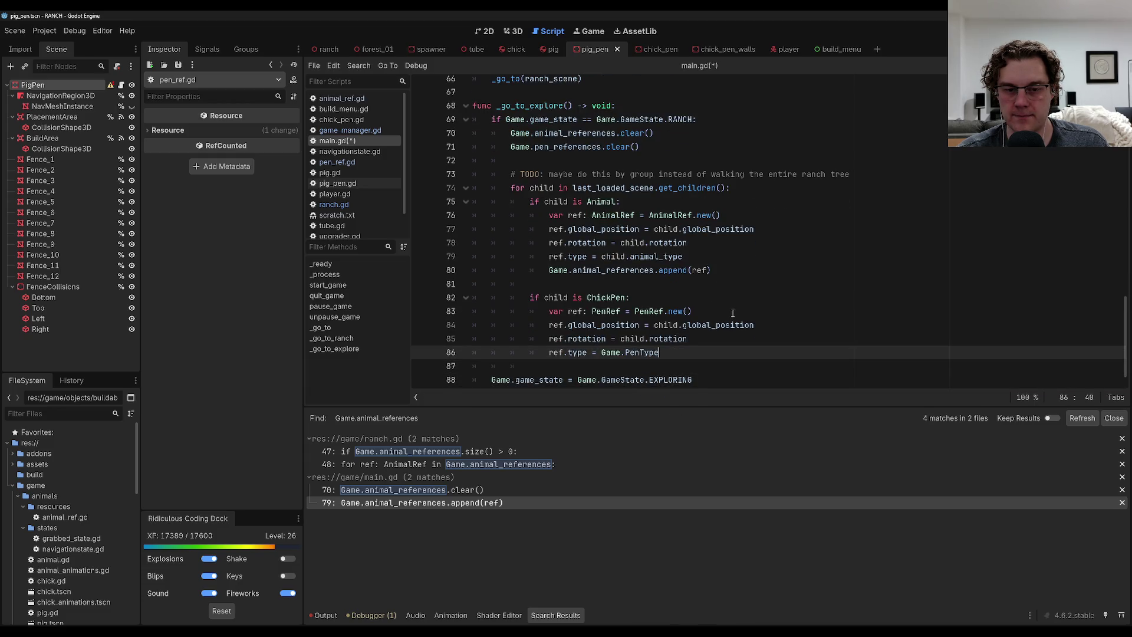
{"action": "key", "text": "Return"}
{"action": "key", "text": "BackSpace"}
Add an 'if child is PigPen:' branch recording a PenRef with position, rotation and type PIG.
{"action": "type", "text": "if chi"}
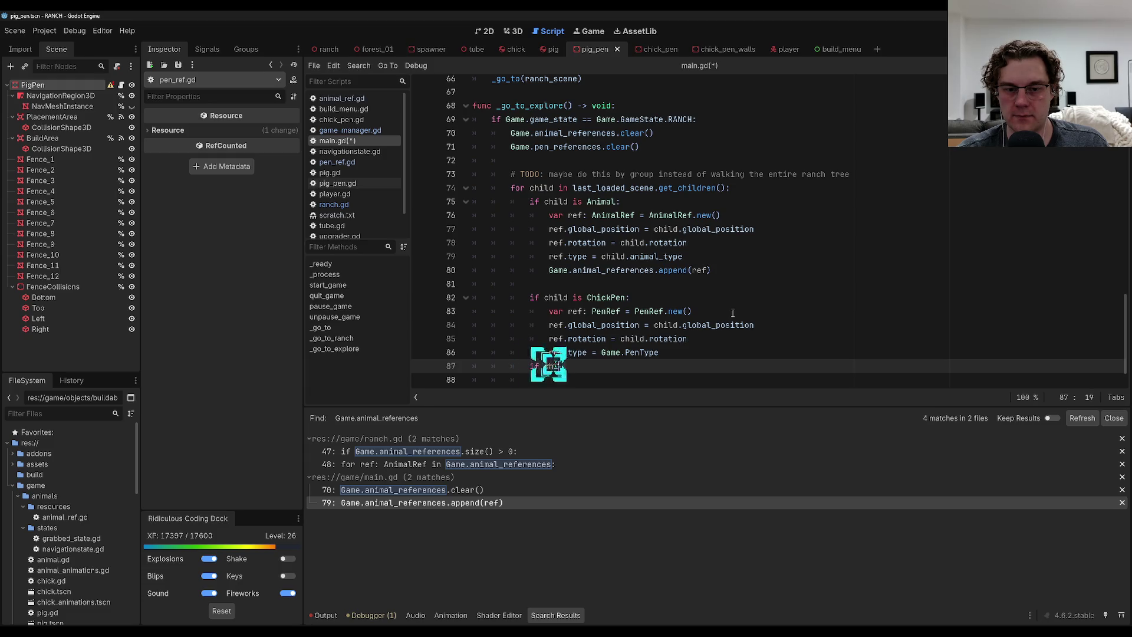
{"action": "type", "text": "ld is Pi"}
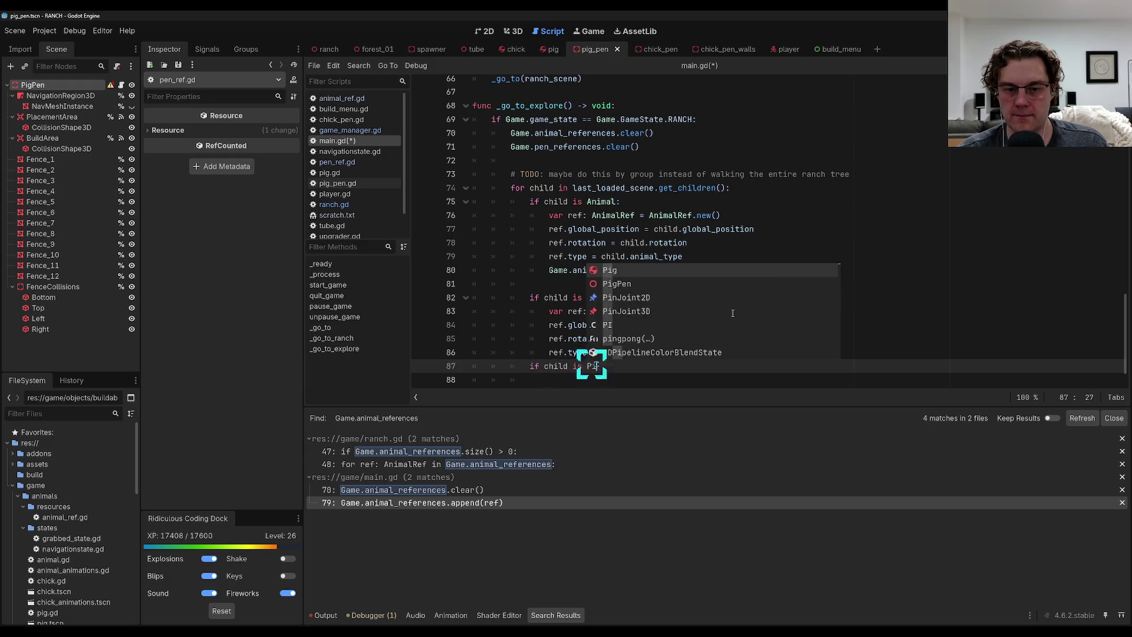
{"action": "type", "text": "gPen:"}
{"action": "key", "text": "Return"}
{"action": "type", "text": "var r"}
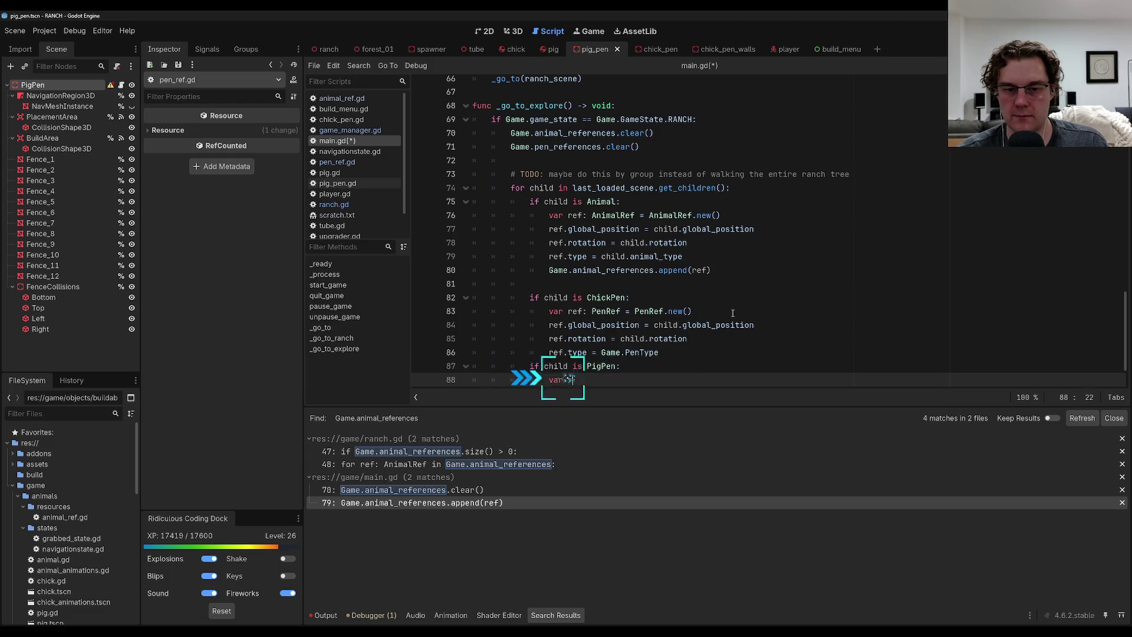
{"action": "type", "text": "ef: PenRef ="}
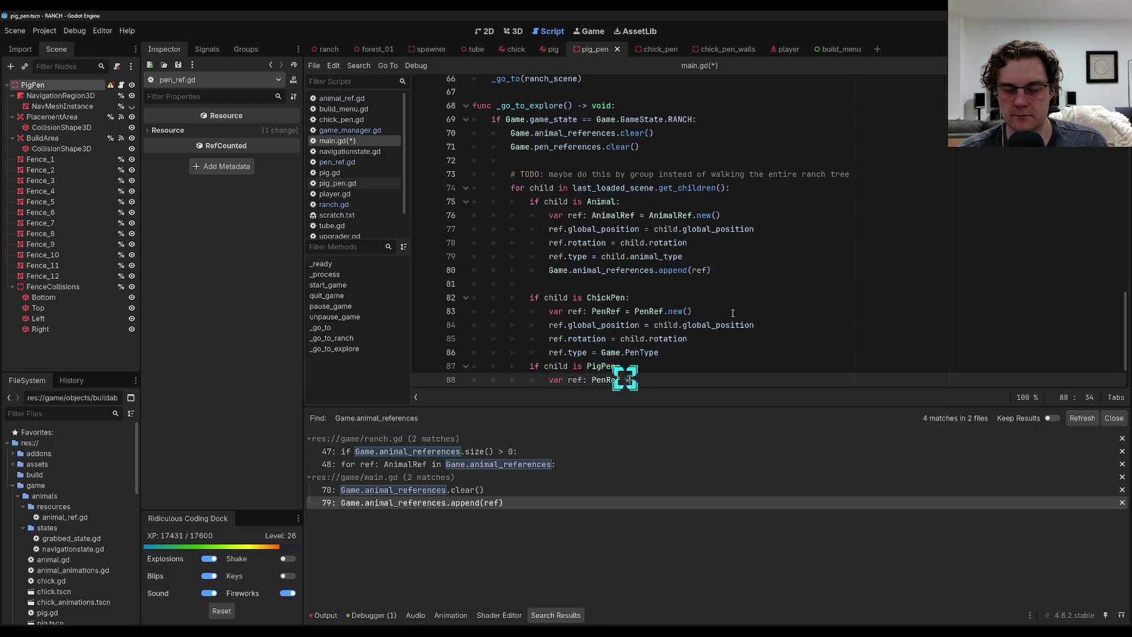
{"action": "type", "text": " PenRef.new("}
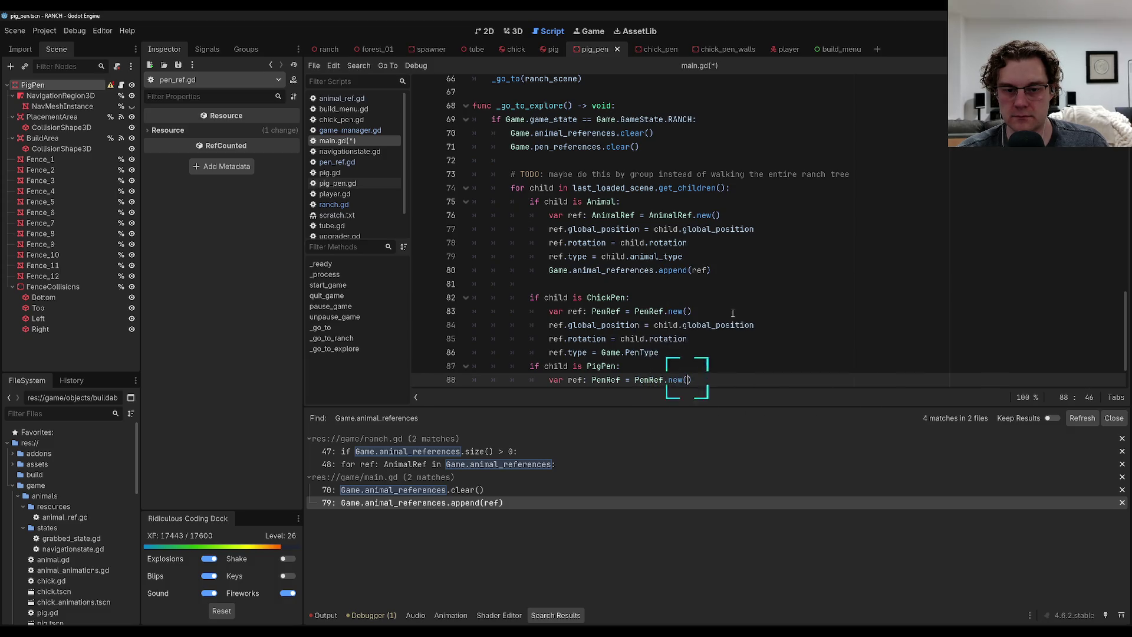
{"action": "key", "text": "End"}
{"action": "key", "text": "Return"}
{"action": "type", "text": "ref.global"}
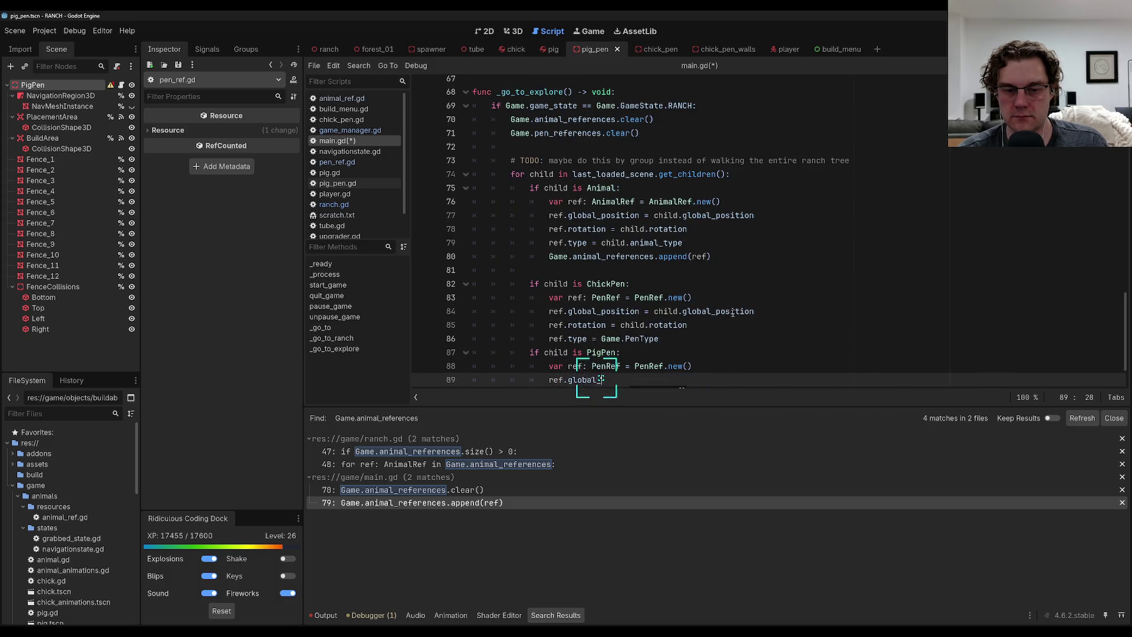
{"action": "type", "text": "_position = child.g"}
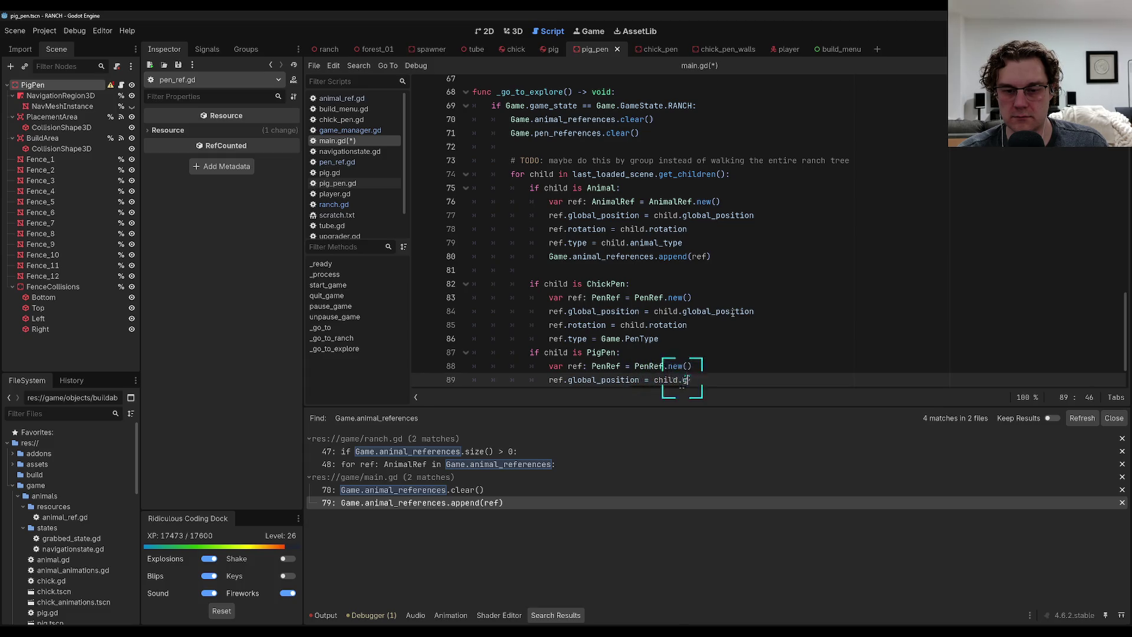
{"action": "type", "text": "lobal_position"}
{"action": "key", "text": "Return"}
{"action": "type", "text": "ref."}
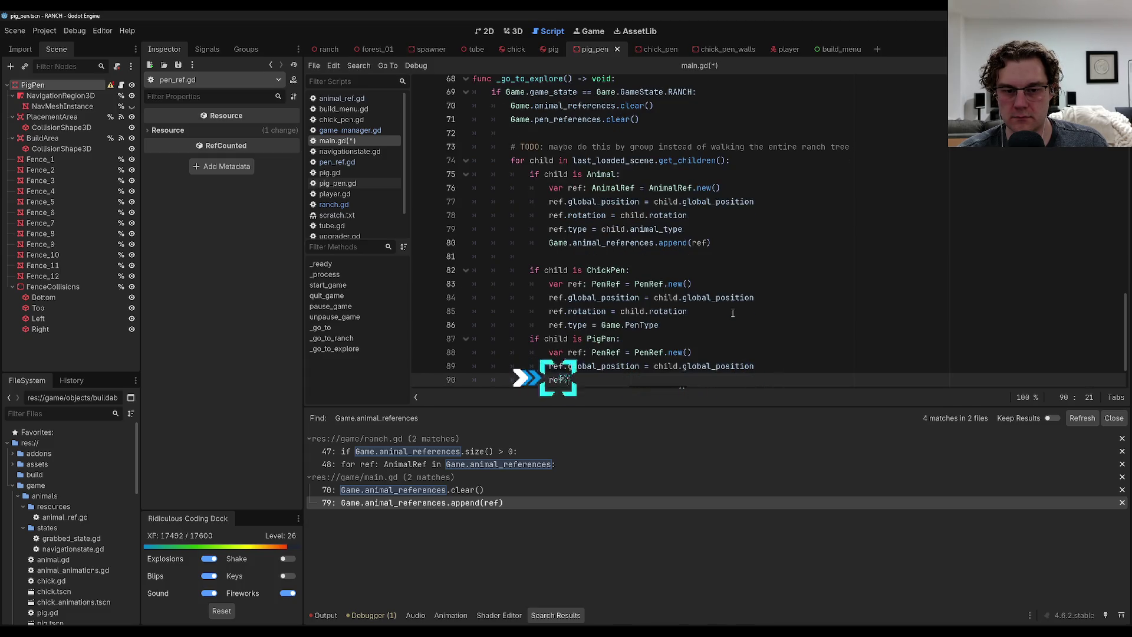
{"action": "type", "text": "rotation = child.r"}
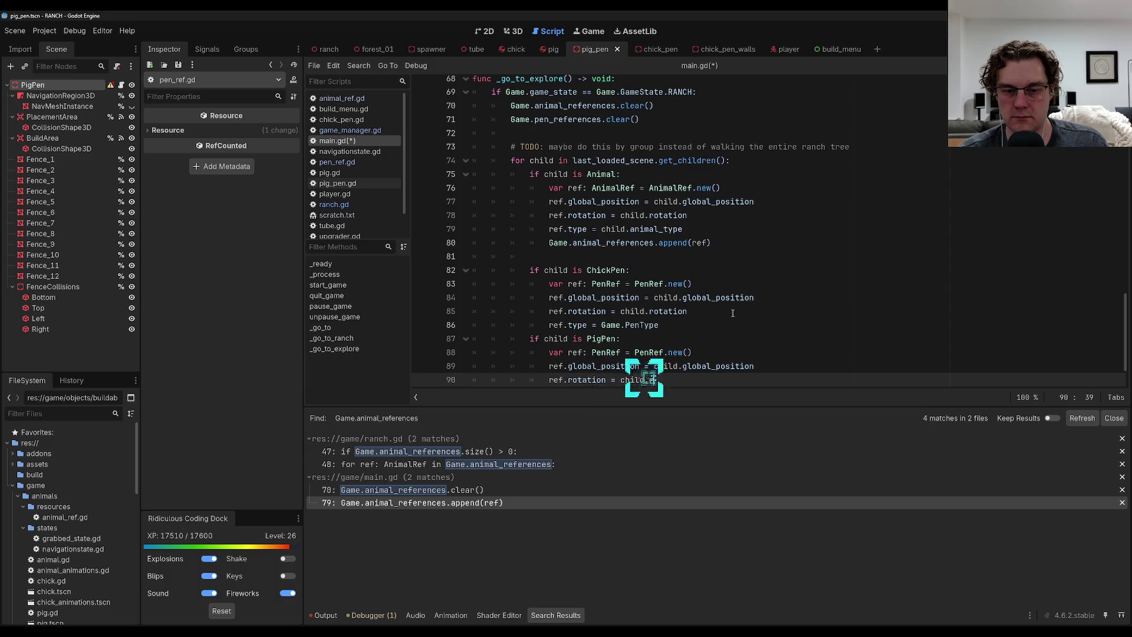
{"action": "type", "text": "otation"}
{"action": "key", "text": "Return"}
{"action": "type", "text": "ref.typ"}
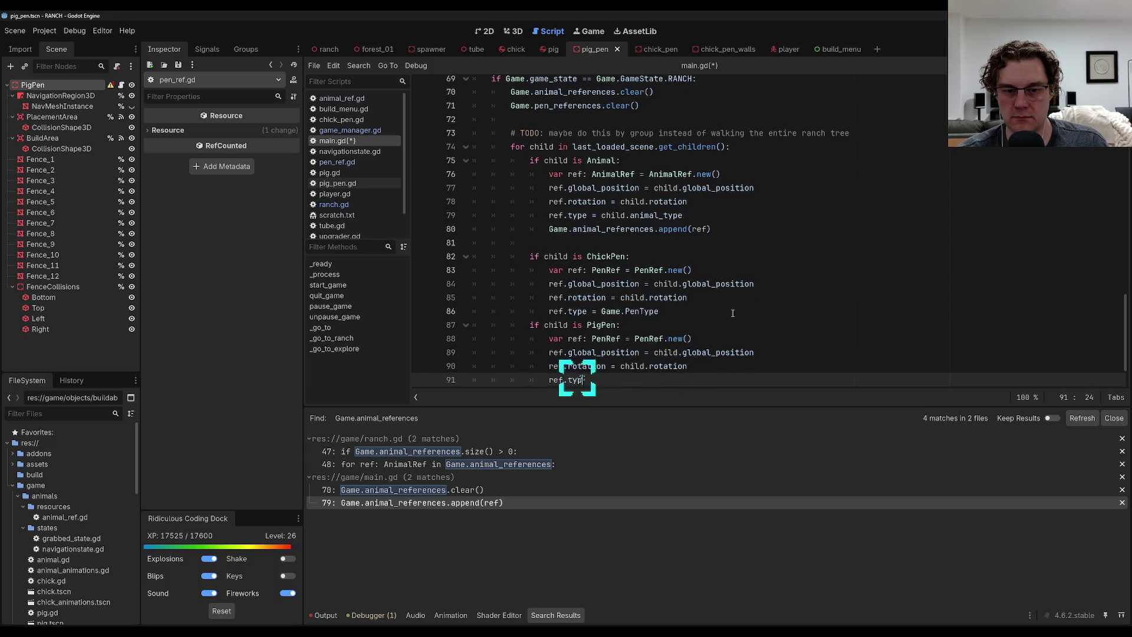
{"action": "type", "text": "e = Game.PenTy"}
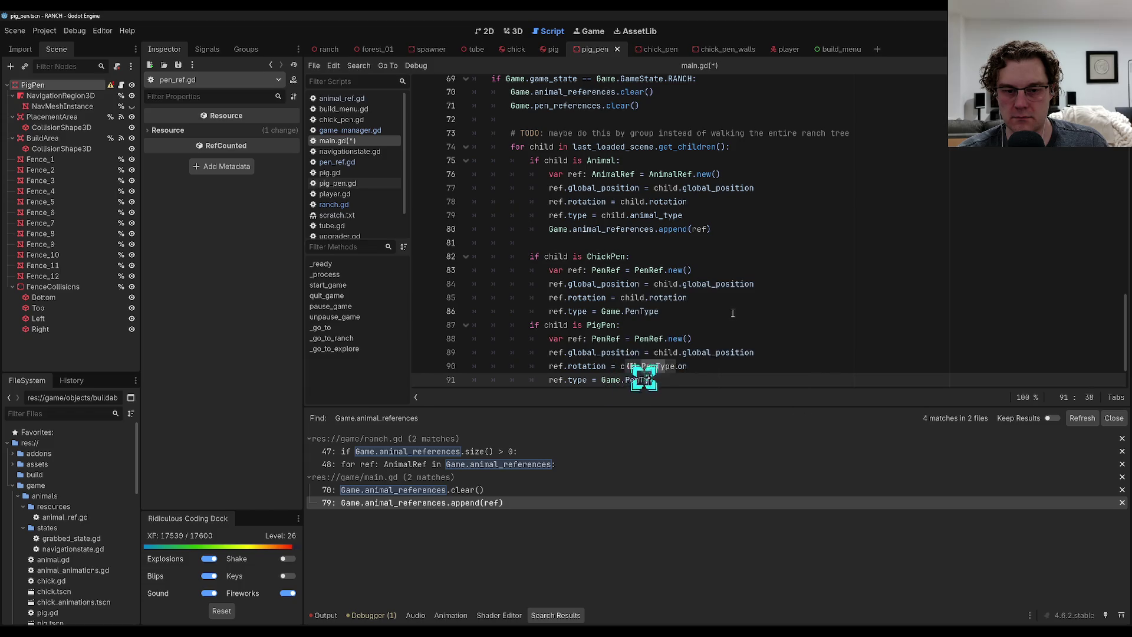
{"action": "type", "text": "pe.Pi"}
{"action": "key", "text": "Return"}
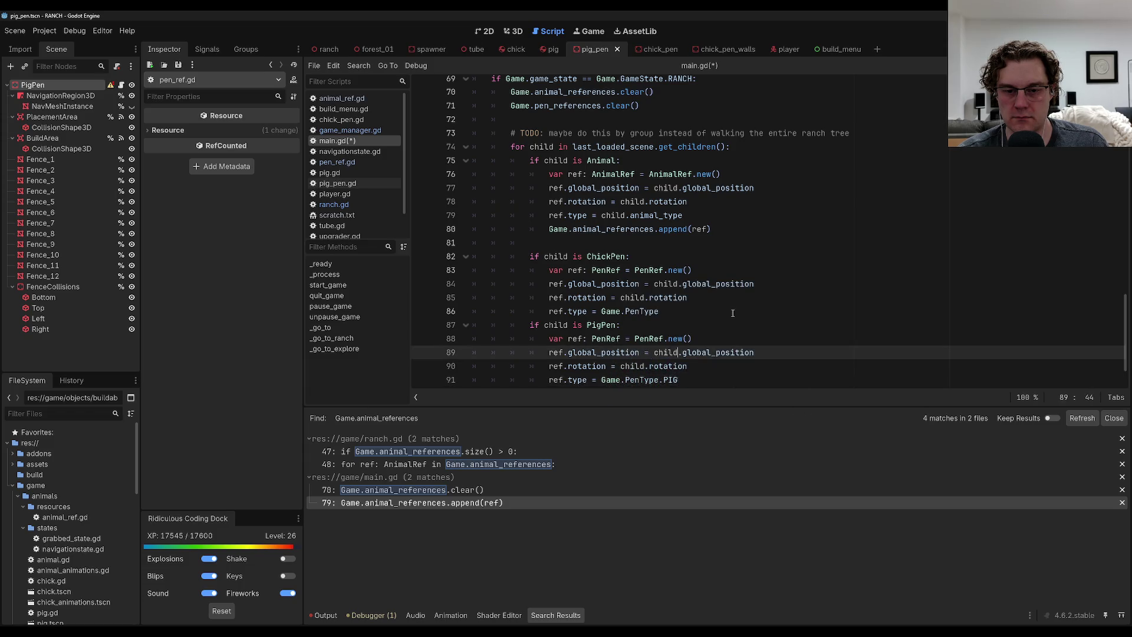
Complete the chick pen's type as Game.PenType.CHICK and save main.gd.
{"action": "left_click", "coordinate": [733, 313]}
{"action": "type", "text": "CHICK"}
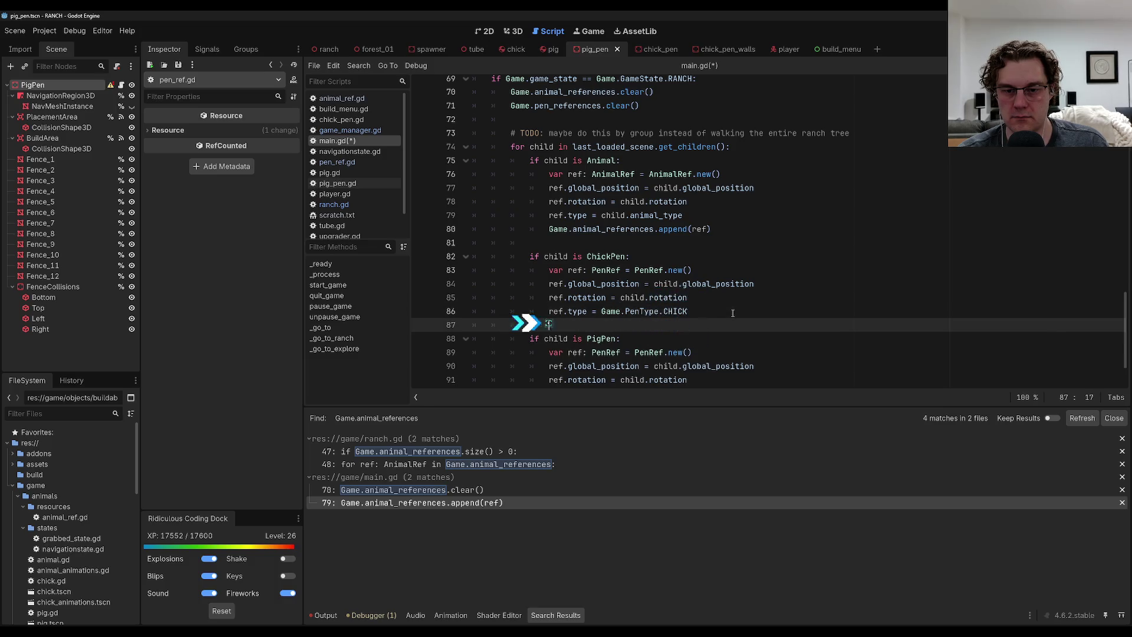
{"action": "key", "text": "ctrl+s"}
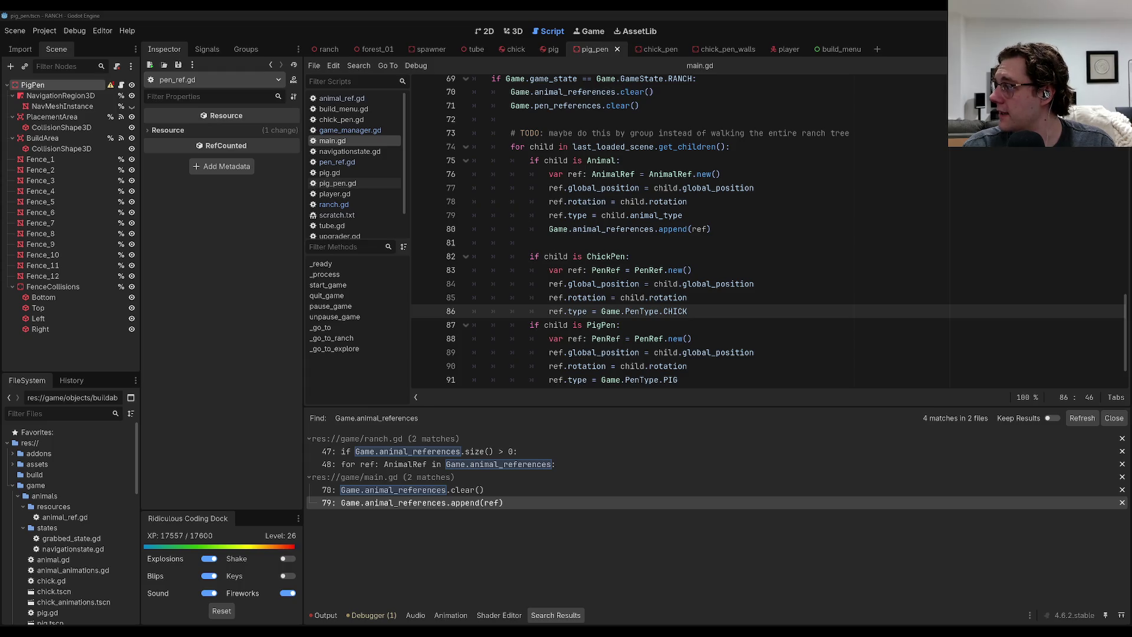
{"action": "scroll", "coordinate": [741, 335], "scroll_direction": "down", "scroll_amount": 1}
{"action": "left_click", "coordinate": [741, 334]}
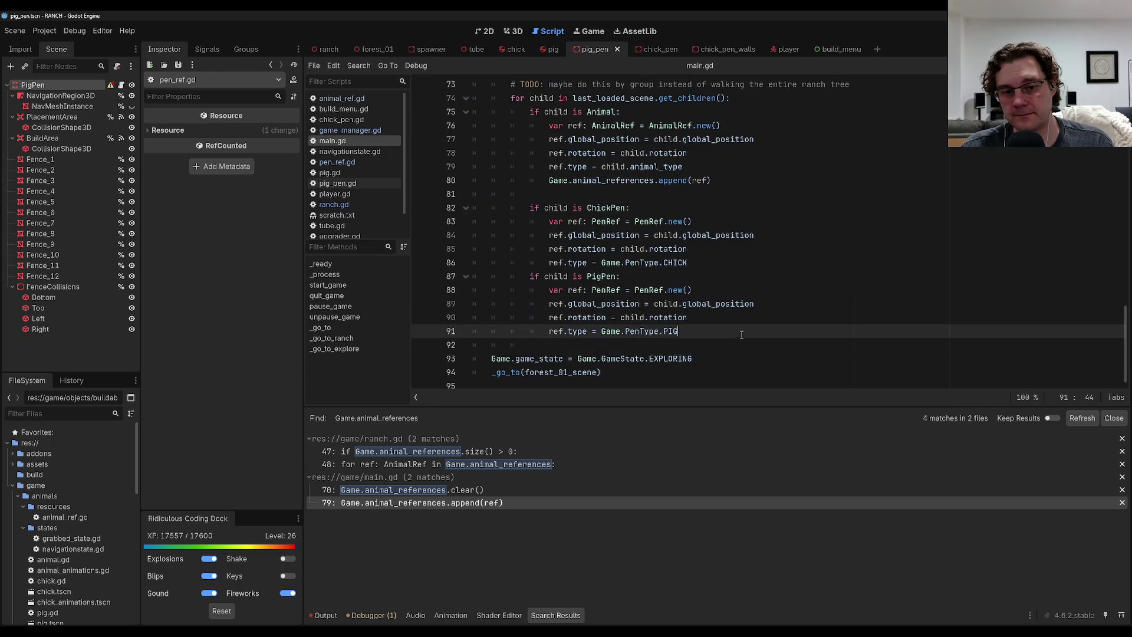
{"action": "left_click", "coordinate": [766, 208]}
{"action": "scroll", "coordinate": [769, 331], "scroll_direction": "up", "scroll_amount": 3}
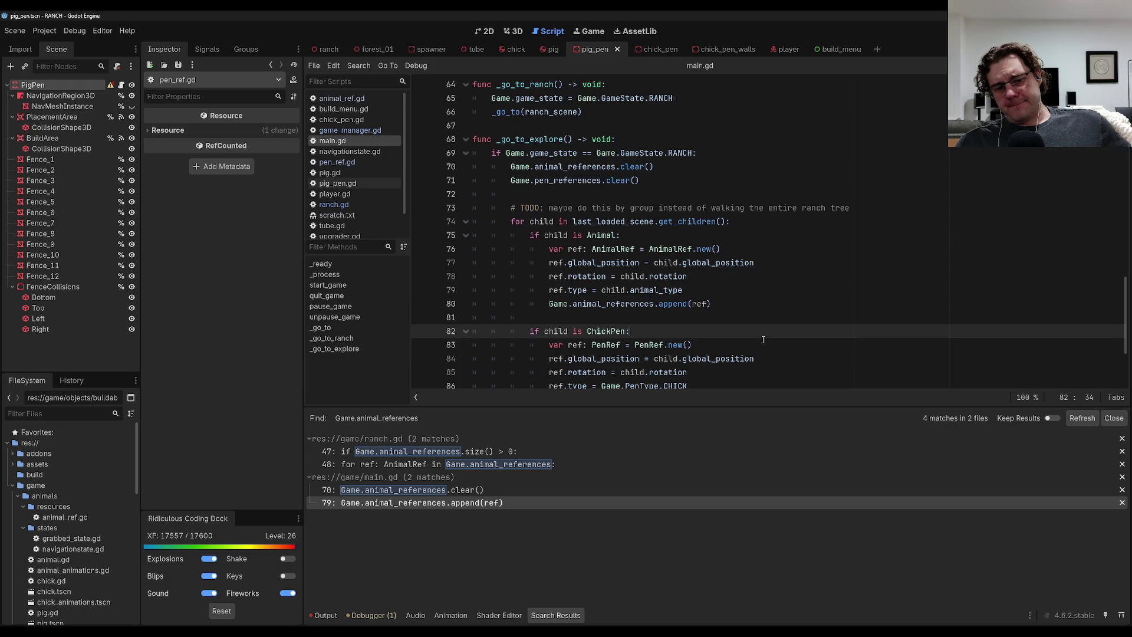
{"action": "scroll", "coordinate": [762, 340], "scroll_direction": "down", "scroll_amount": 3}
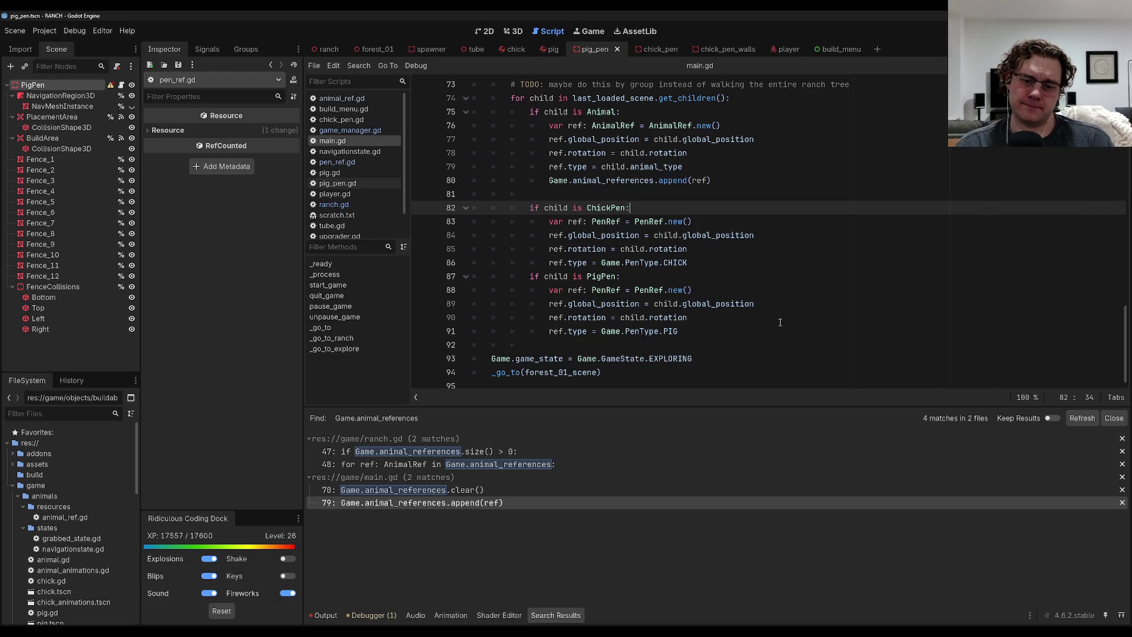
{"action": "left_click", "coordinate": [761, 332]}
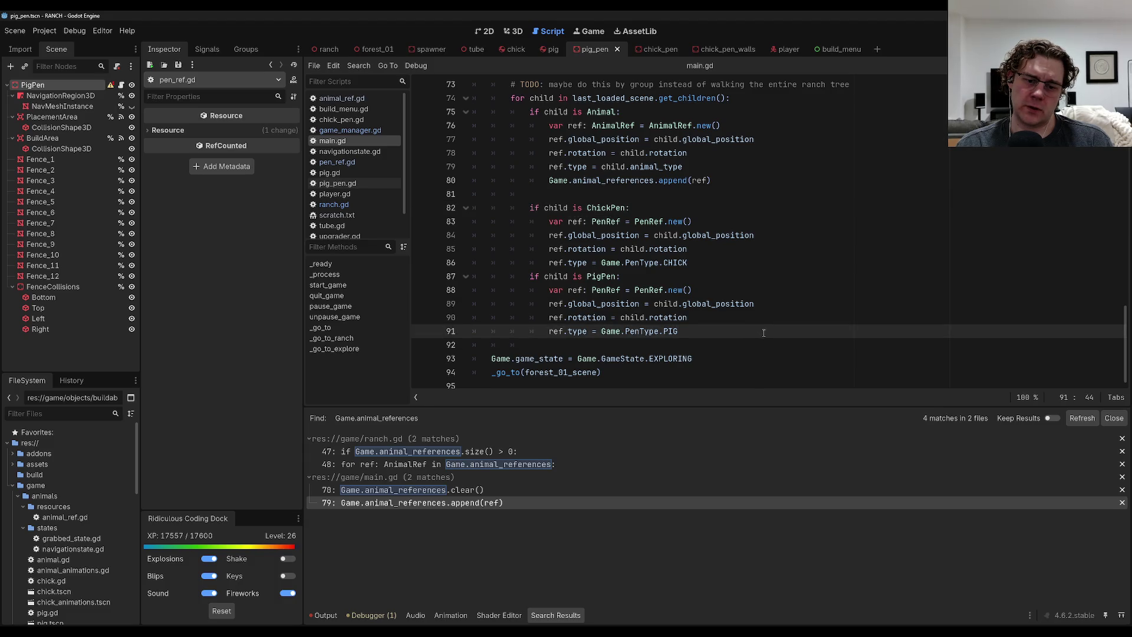
{"action": "scroll", "coordinate": [763, 333], "scroll_direction": "up", "scroll_amount": 3}
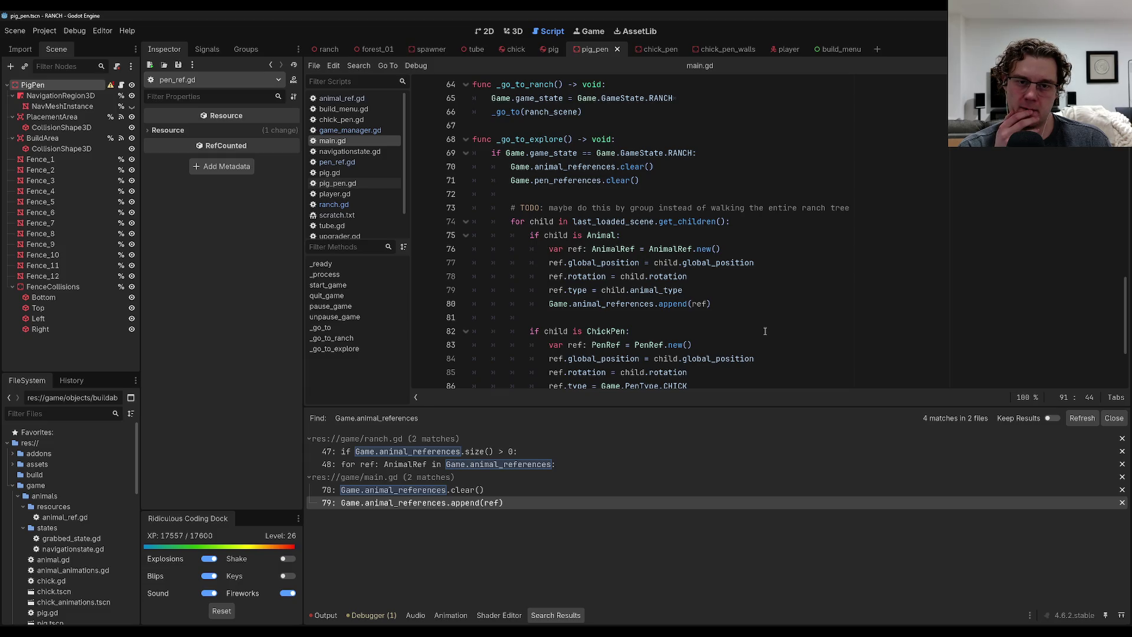
{"action": "scroll", "coordinate": [737, 328], "scroll_direction": "down", "scroll_amount": 3}
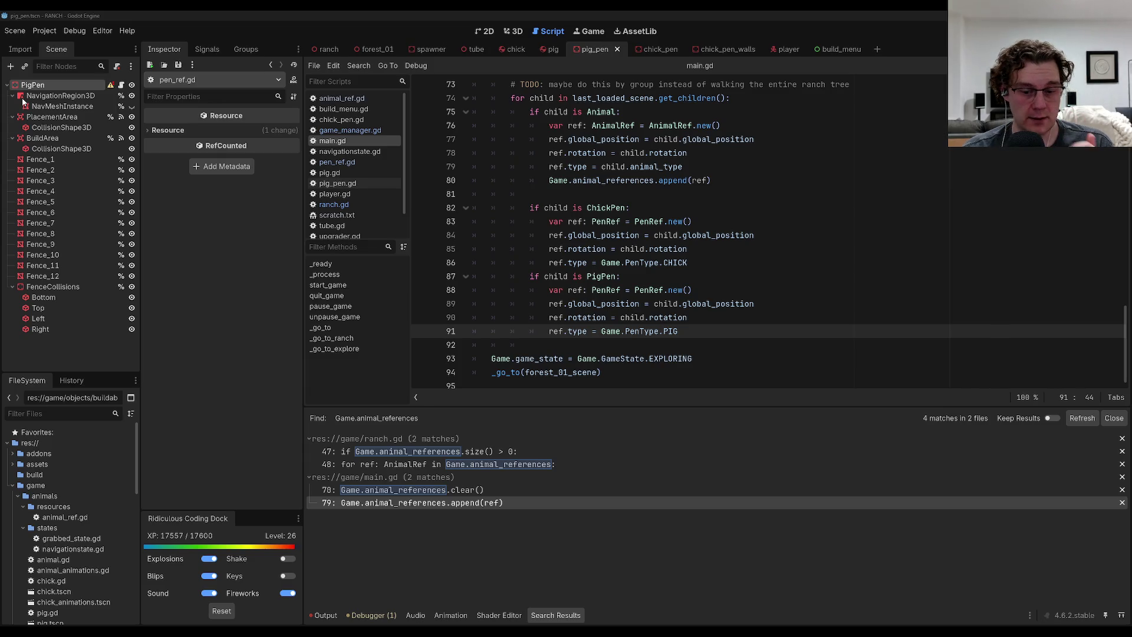
Add a '# TODO: should we do this in the ranch on _exit_tree()' comment and save main.gd.
{"action": "scroll", "coordinate": [849, 157], "scroll_direction": "up", "scroll_amount": 5}
{"action": "scroll", "coordinate": [848, 158], "scroll_direction": "down", "scroll_amount": 4}
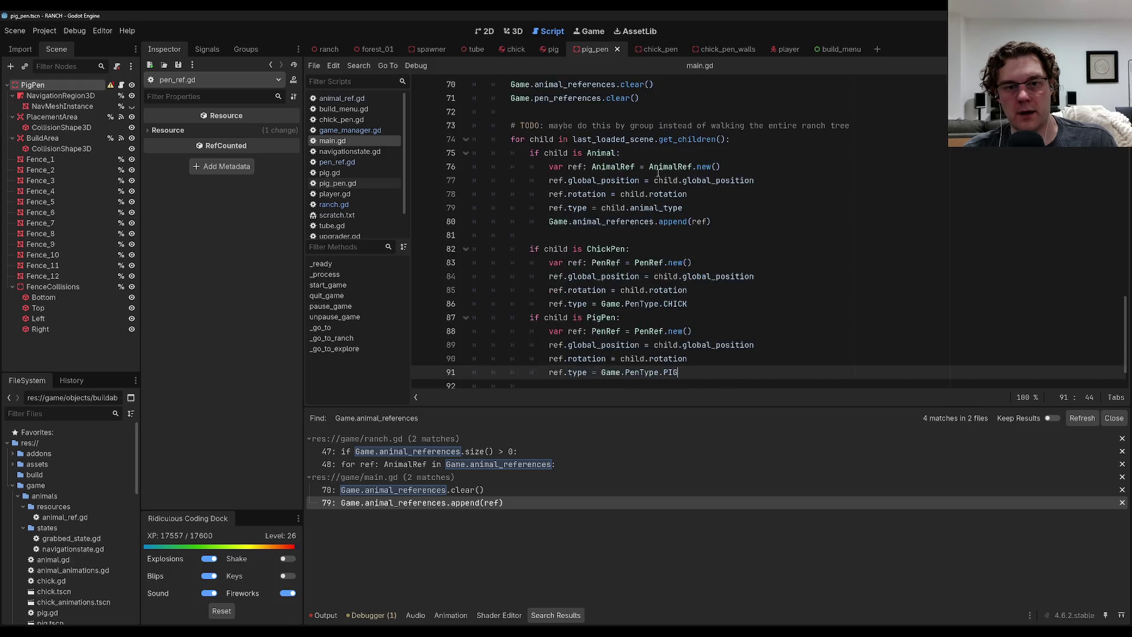
{"action": "scroll", "coordinate": [849, 158], "scroll_direction": "up", "scroll_amount": 1}
{"action": "left_click", "coordinate": [871, 168]}
{"action": "key", "text": "Return"}
{"action": "type", "text": "# T"}
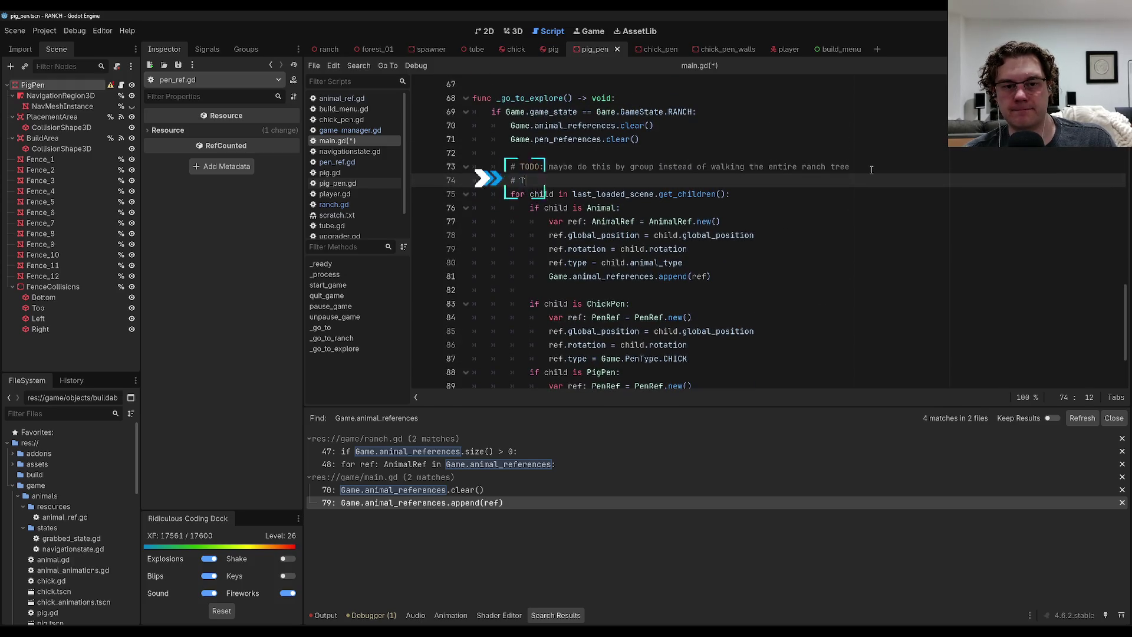
{"action": "type", "text": "ODO: should we do thi"}
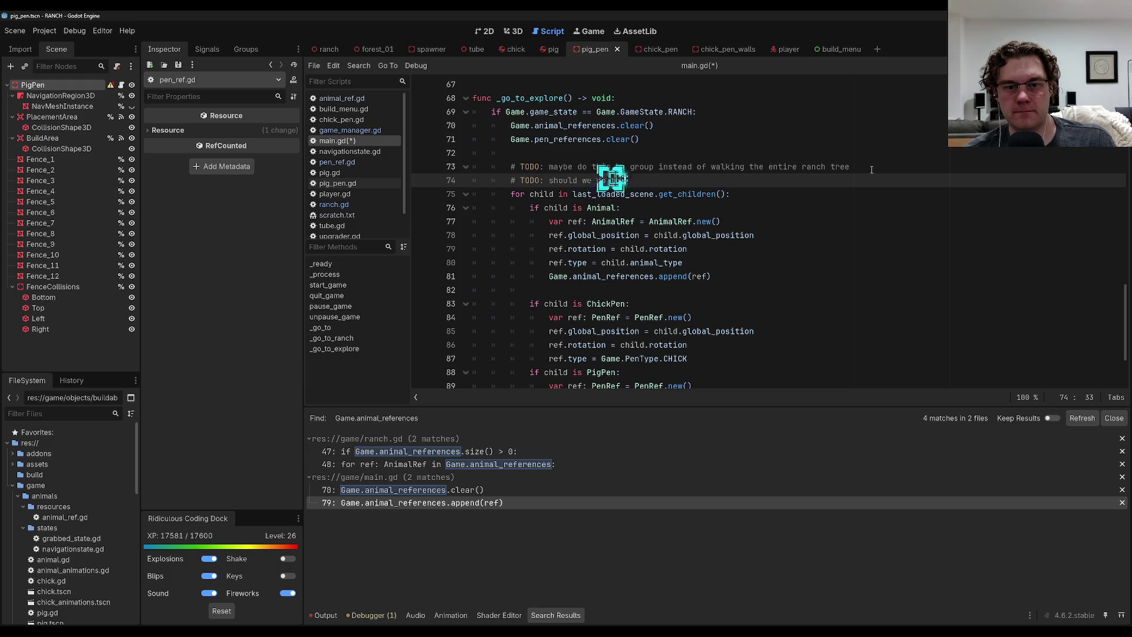
{"action": "type", "text": "s in the ranch or i"}
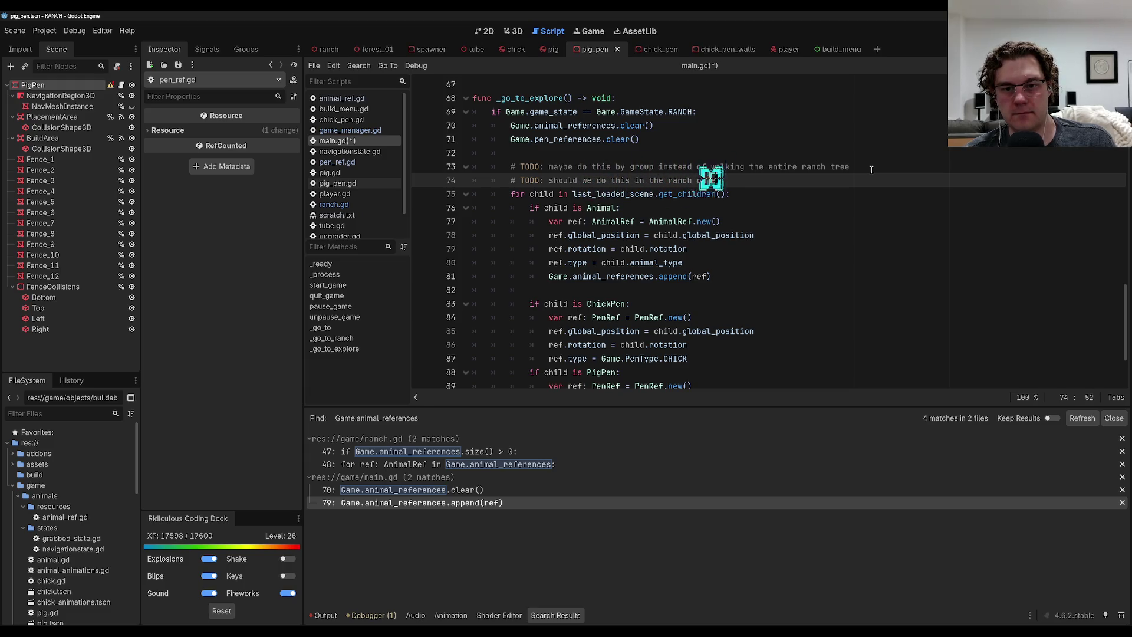
{"action": "type", "text": "exit_tree("}
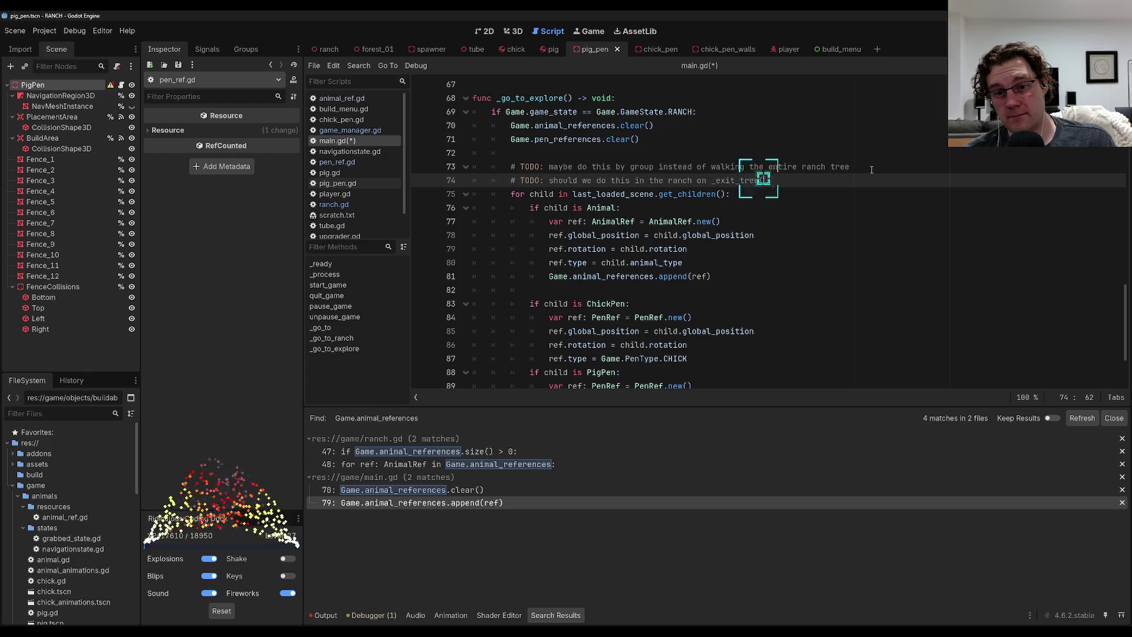
{"action": "type", "text": ")"}
{"action": "key", "text": "ctrl+s"}
{"action": "key", "text": "Up"}
{"action": "key", "text": "Up"}
{"action": "key", "text": "Up"}
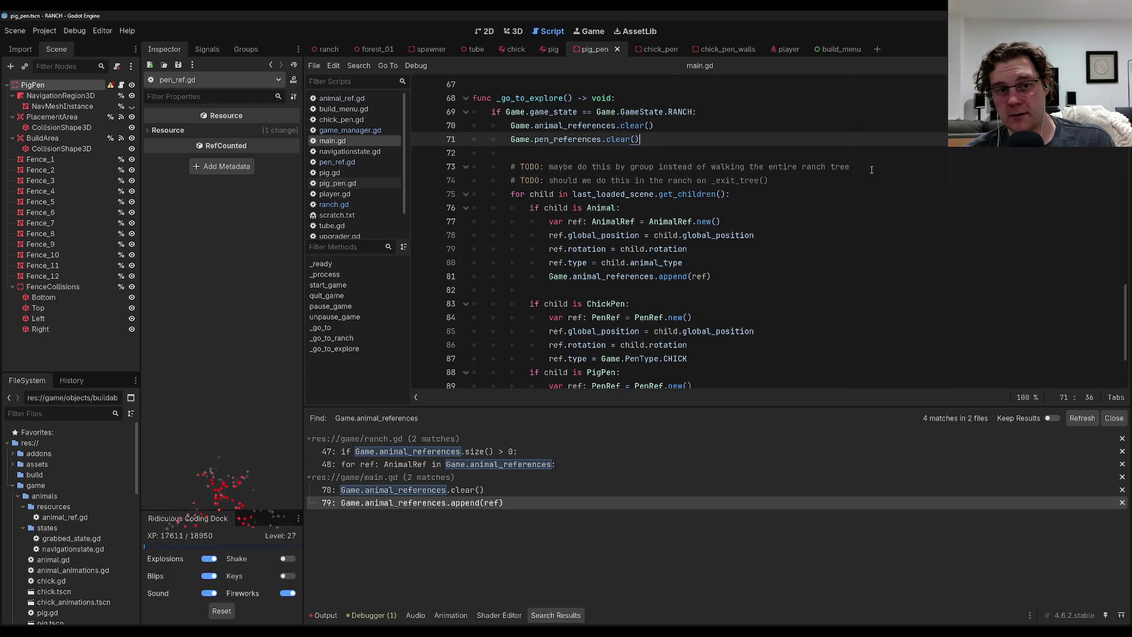
{"action": "key", "text": "Down"}
{"action": "key", "text": "Down"}
{"action": "key", "text": "Down"}
{"action": "key", "text": "Down"}
{"action": "key", "text": "Down"}
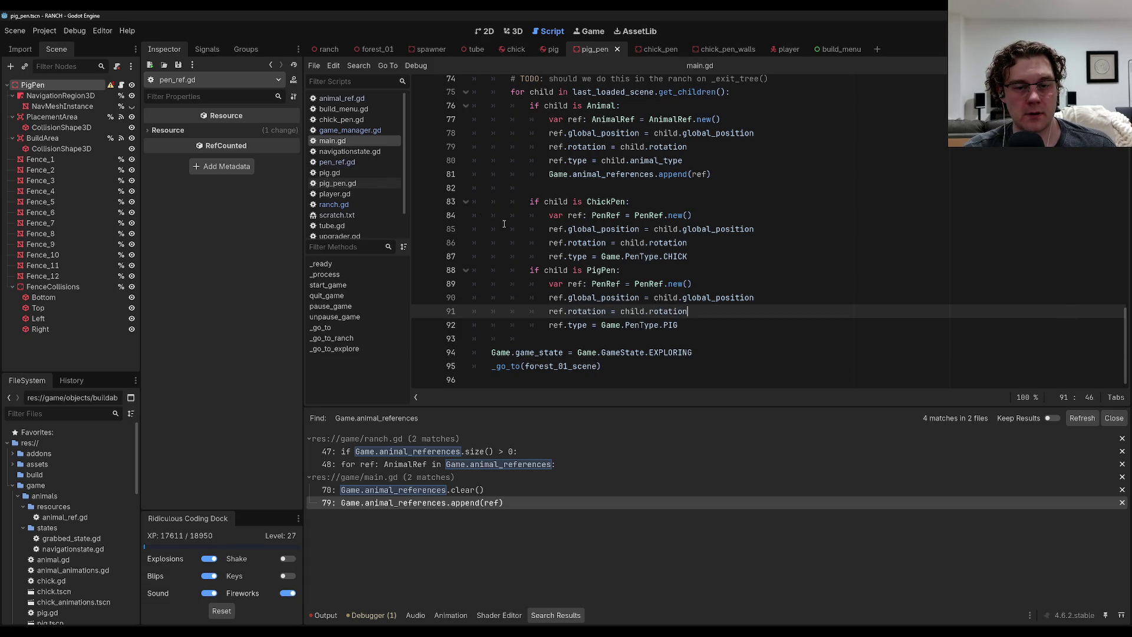
Open the ranch.gd line 47 match for animal references from the search results.
{"action": "scroll", "coordinate": [504, 223], "scroll_direction": "up", "scroll_amount": 1}
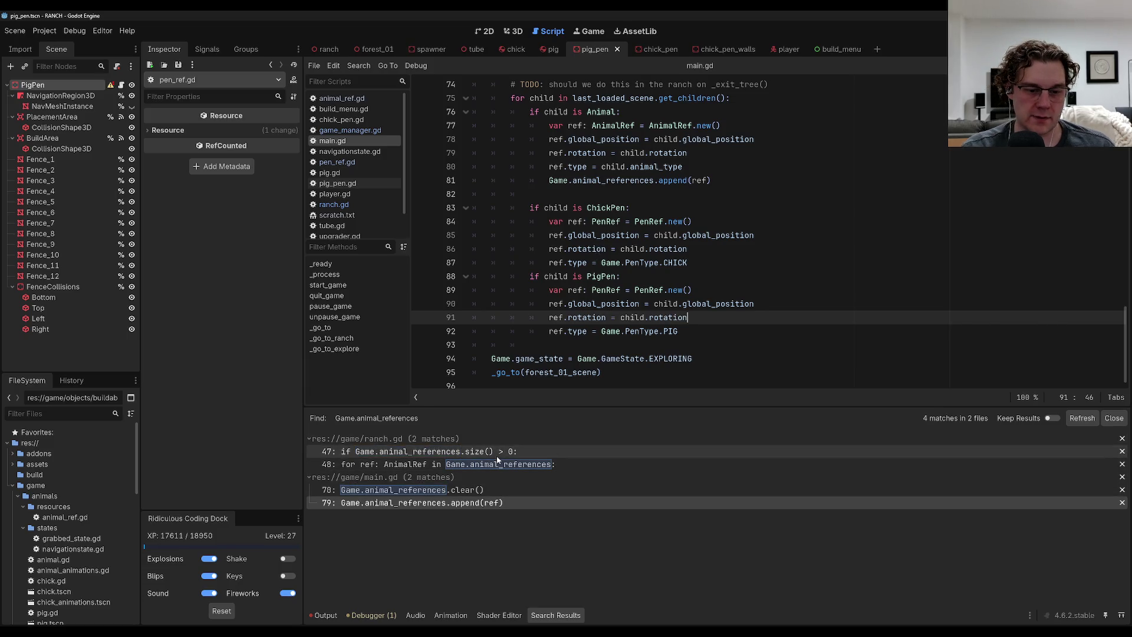
{"action": "left_click", "coordinate": [497, 456]}
{"action": "scroll", "coordinate": [650, 299], "scroll_direction": "down", "scroll_amount": 6}
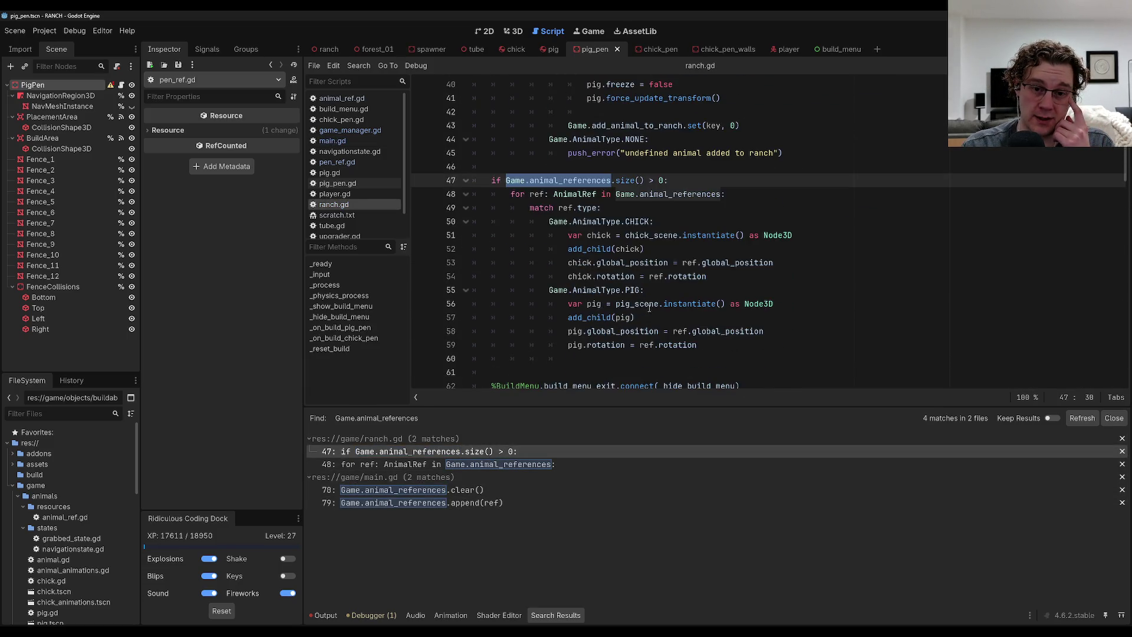
After the animal loop, add an if on Game.pen_references.size() with a 'for ref: PenRef' loop over it.
{"action": "left_click", "coordinate": [707, 330]}
{"action": "key", "text": "Return"}
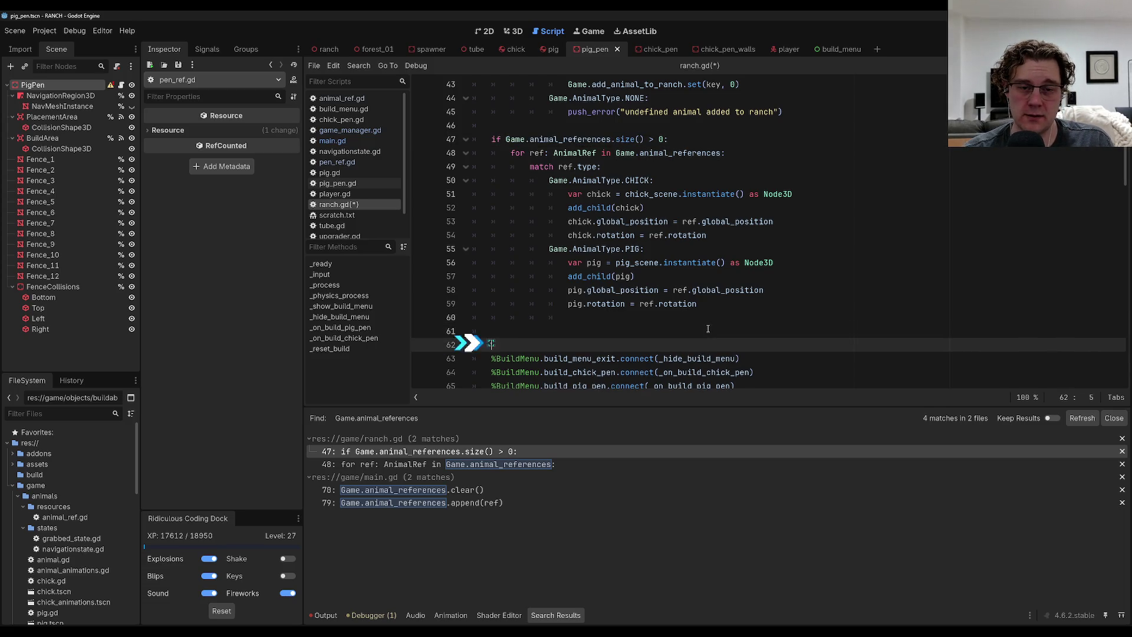
{"action": "key", "text": "Up"}
{"action": "type", "text": "if "}
{"action": "type", "text": "Game."}
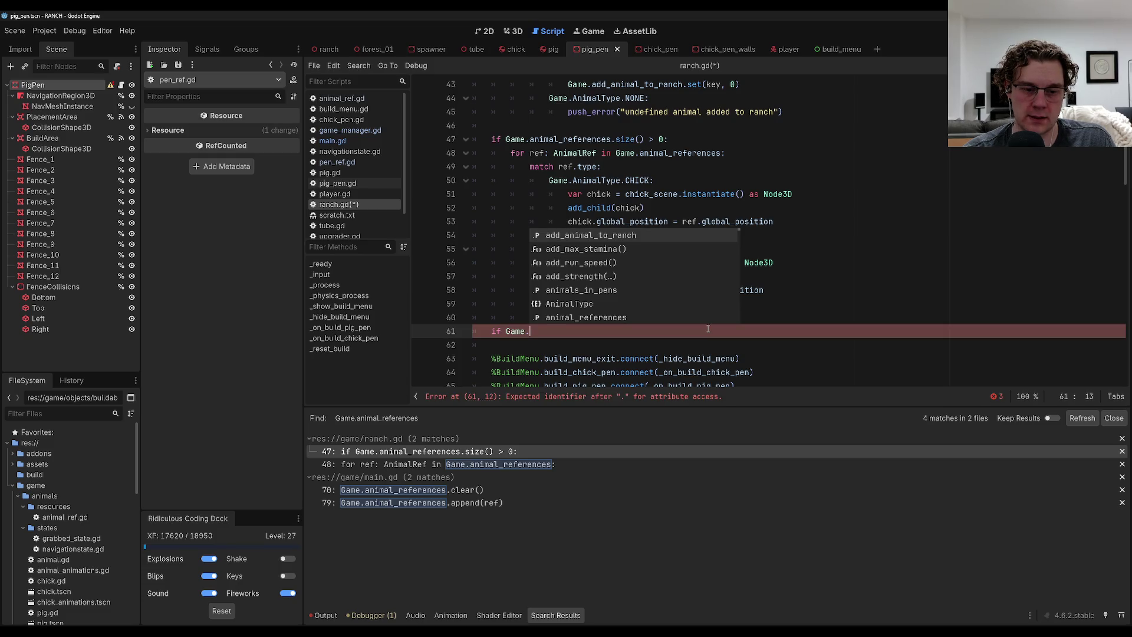
{"action": "type", "text": "pen"}
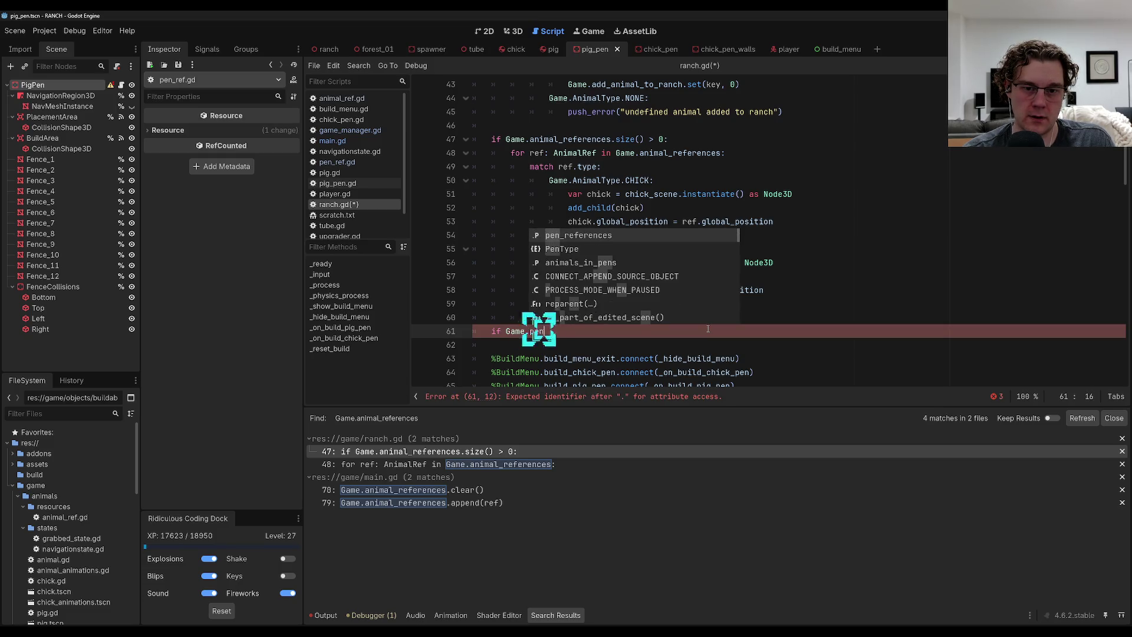
{"action": "type", "text": "_references.size("}
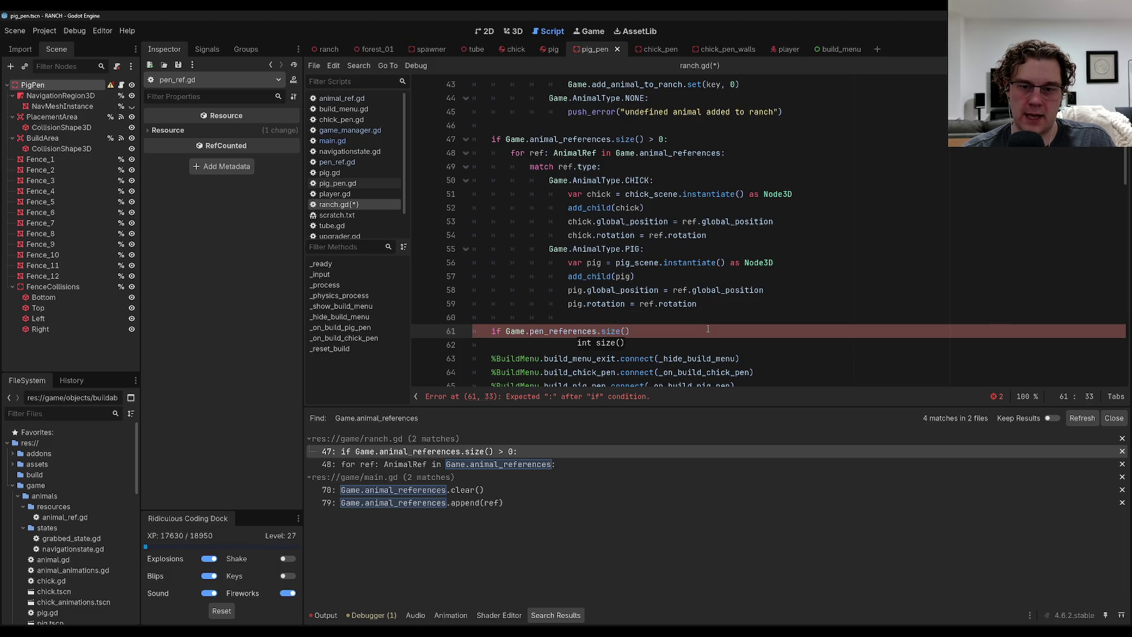
{"action": "type", "text": " ."}
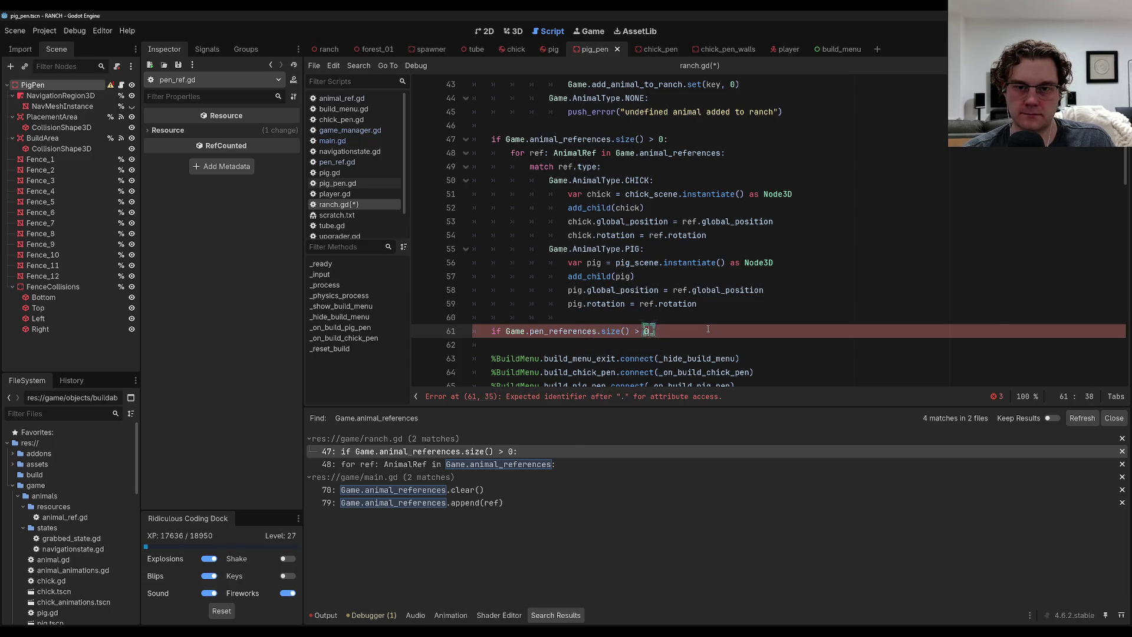
{"action": "type", "text": ":"}
{"action": "key", "text": "Return"}
{"action": "type", "text": "for ref: P"}
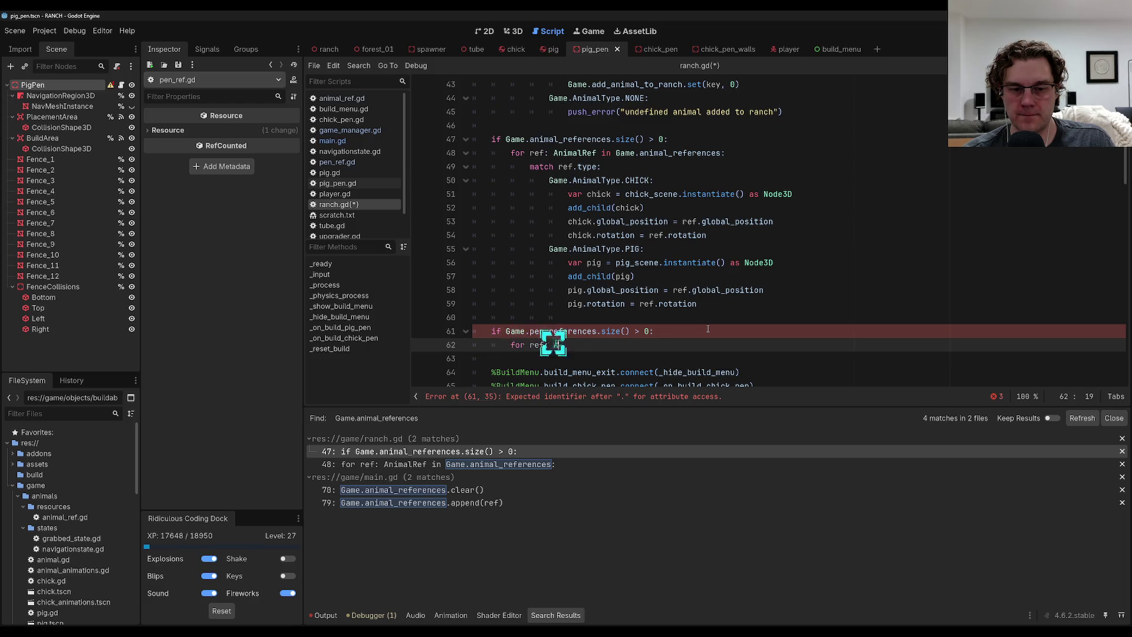
{"action": "type", "text": "nimaP"}
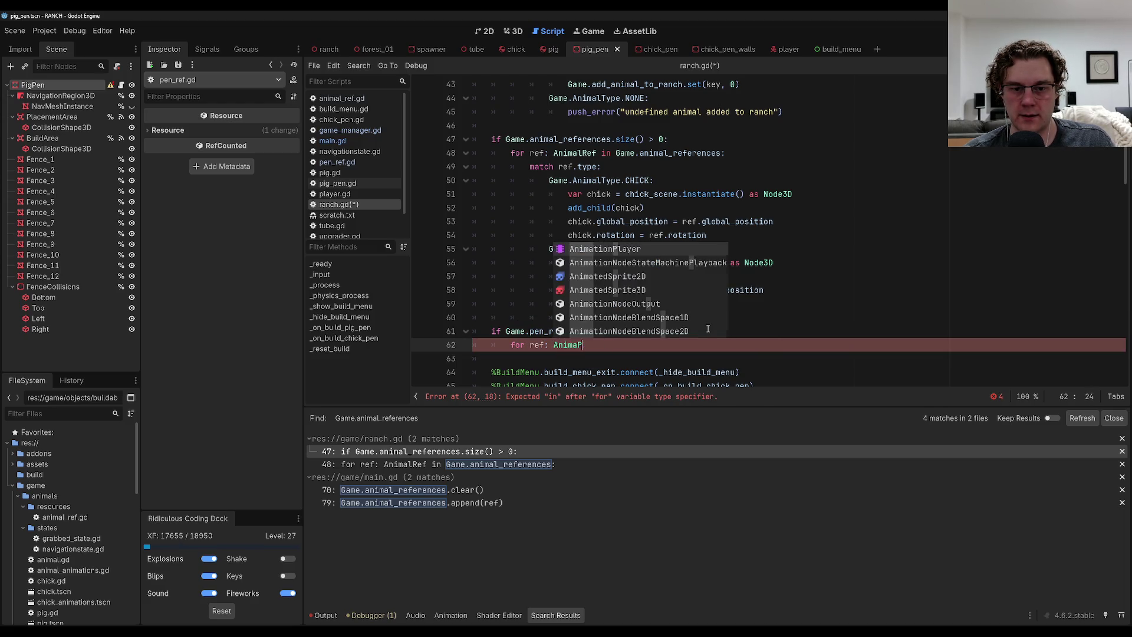
{"action": "key", "text": "BackSpace"}
{"action": "key", "text": "BackSpace"}
{"action": "key", "text": "BackSpace"}
{"action": "key", "text": "BackSpace"}
{"action": "key", "text": "BackSpace"}
{"action": "key", "text": "BackSpace"}
{"action": "type", "text": "PenRef in G"}
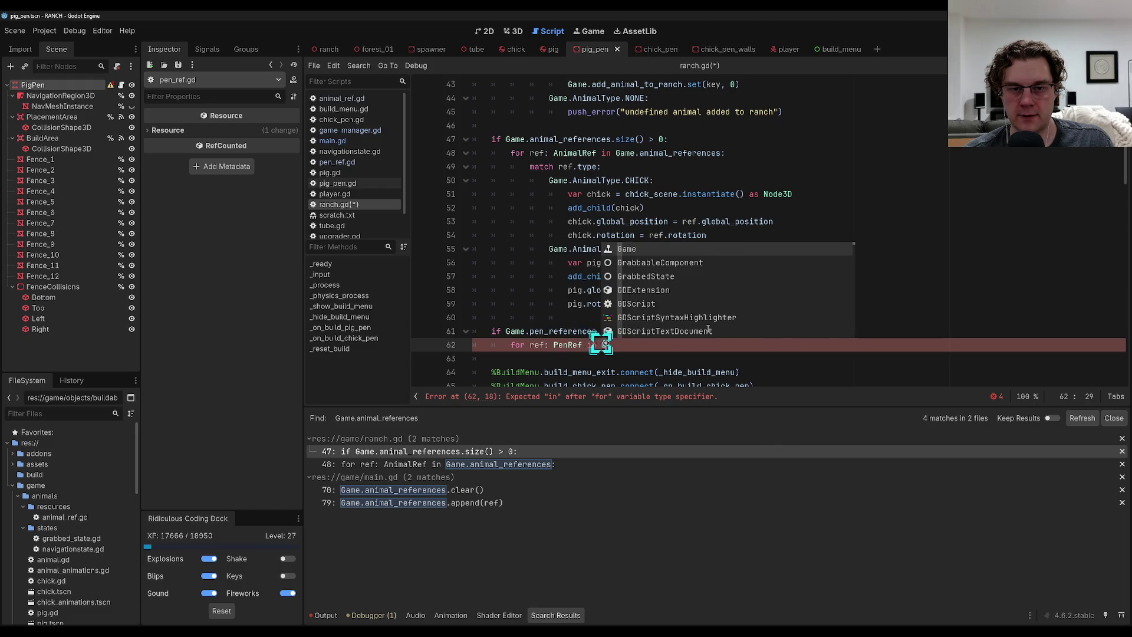
{"action": "type", "text": "ame.pen"}
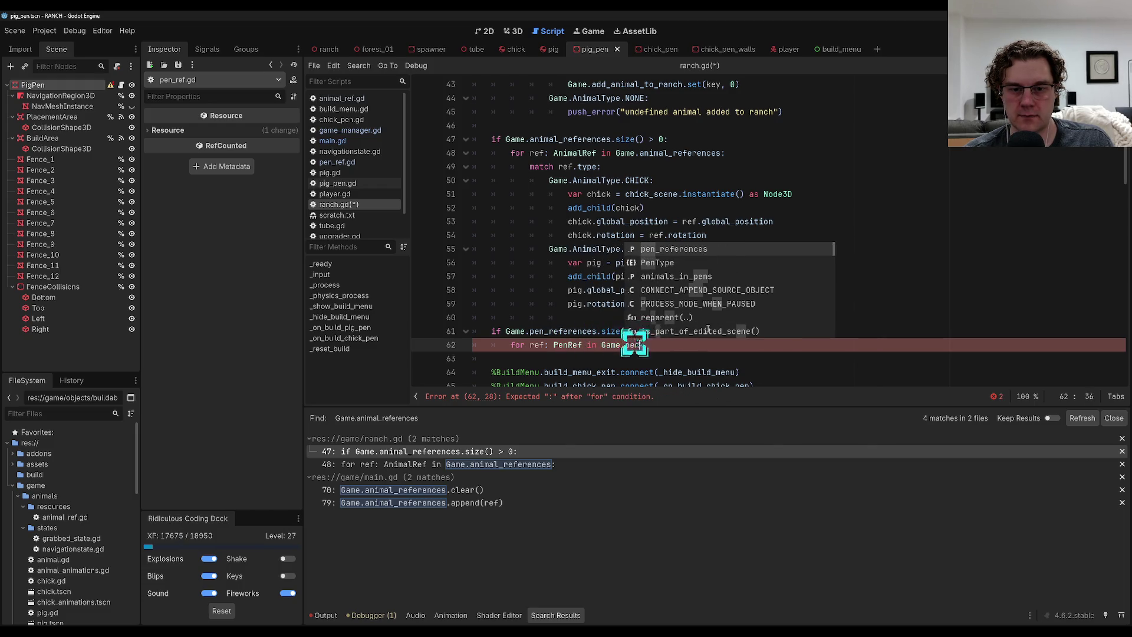
{"action": "key", "text": "Return"}
{"action": "type", "text": ":"}
Match ref.type with Game.PenType.CHICK and PIG cases, each holding a placeholder pass.
{"action": "key", "text": "Return"}
{"action": "type", "text": "match "}
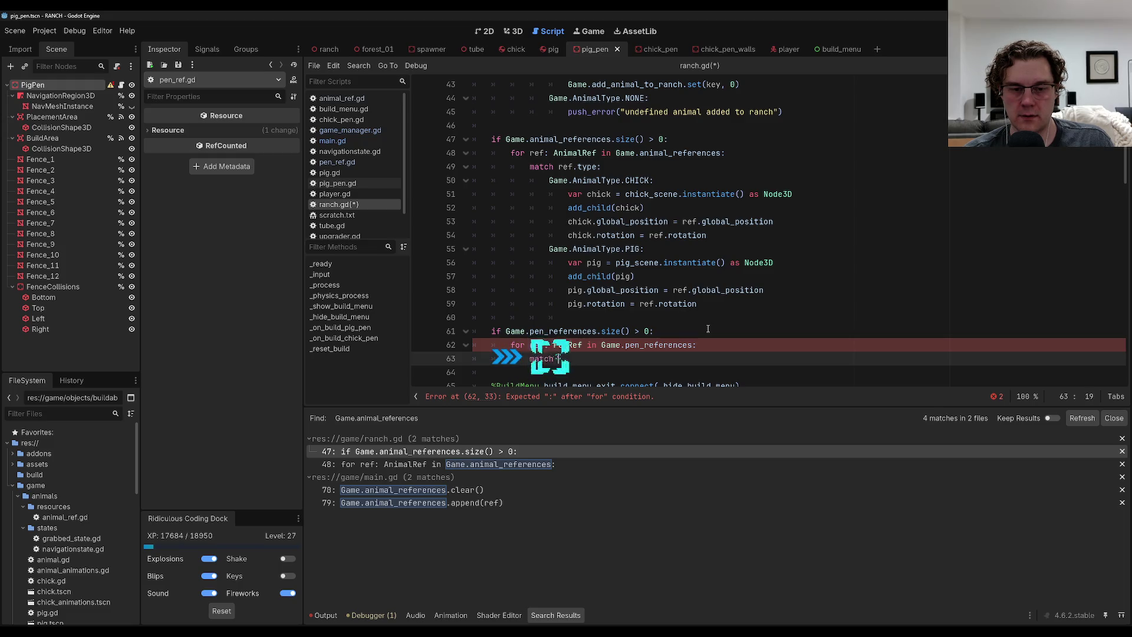
{"action": "type", "text": "ref.type:"}
{"action": "key", "text": "Return"}
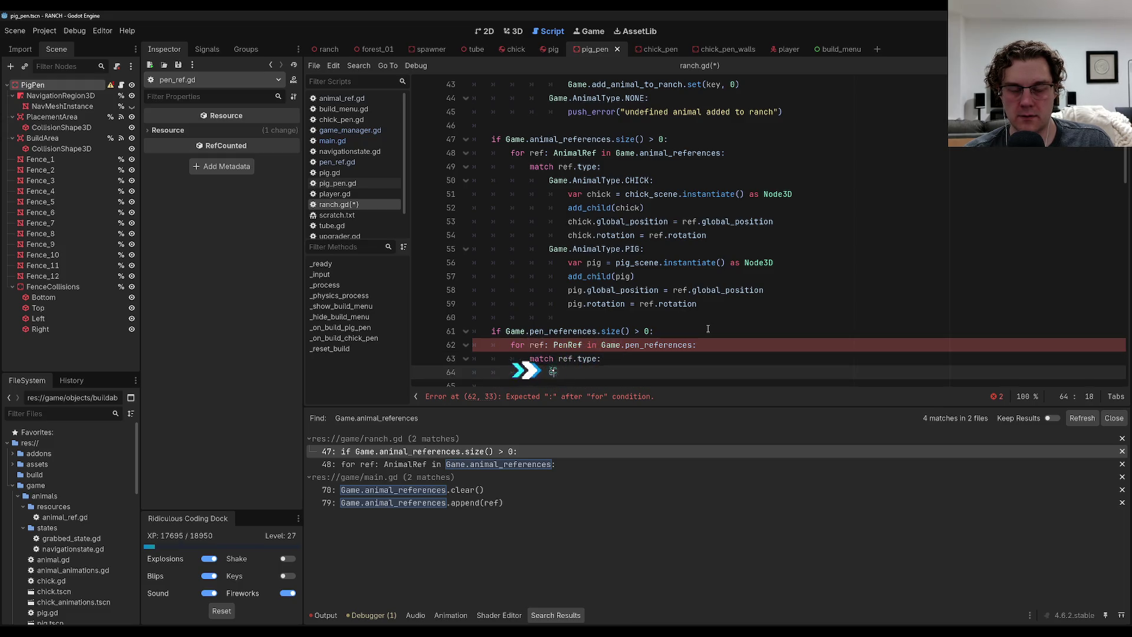
{"action": "type", "text": "ame.PenType."}
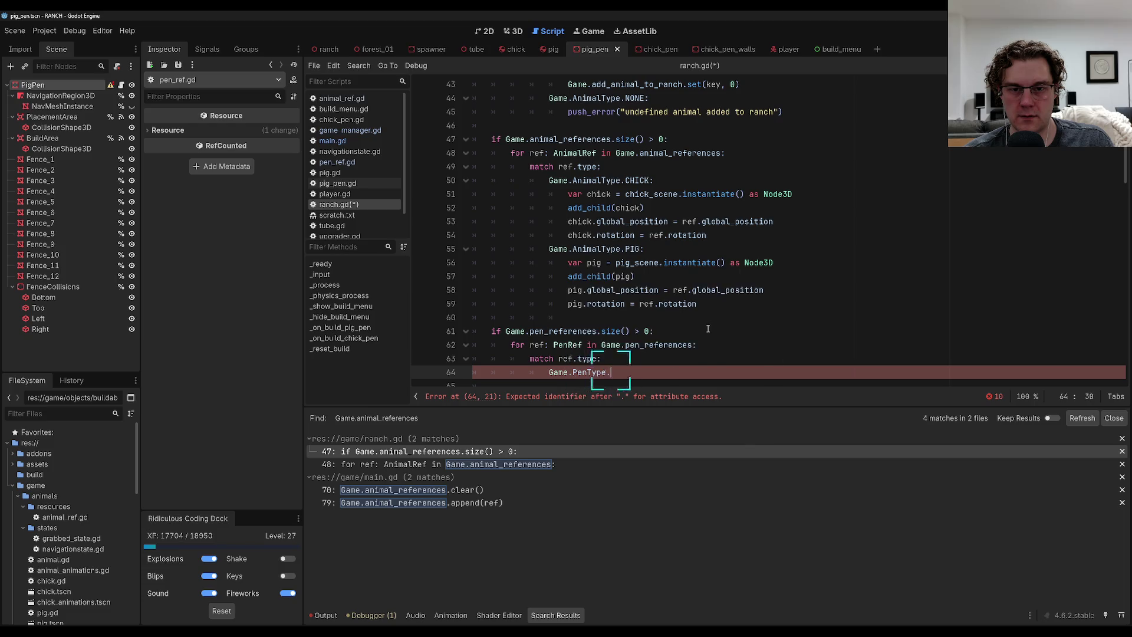
{"action": "type", "text": "CHICK:"}
{"action": "key", "text": "Return"}
{"action": "type", "text": "pass"}
{"action": "key", "text": "Return"}
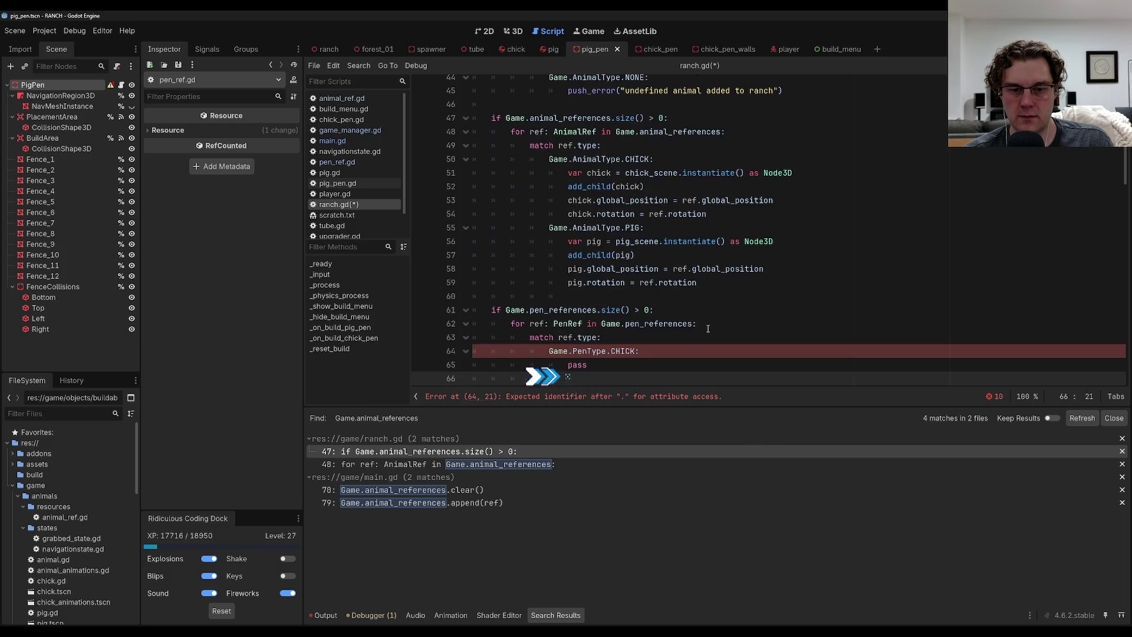
{"action": "key", "text": "BackSpace"}
{"action": "type", "text": "Game.Pen"}
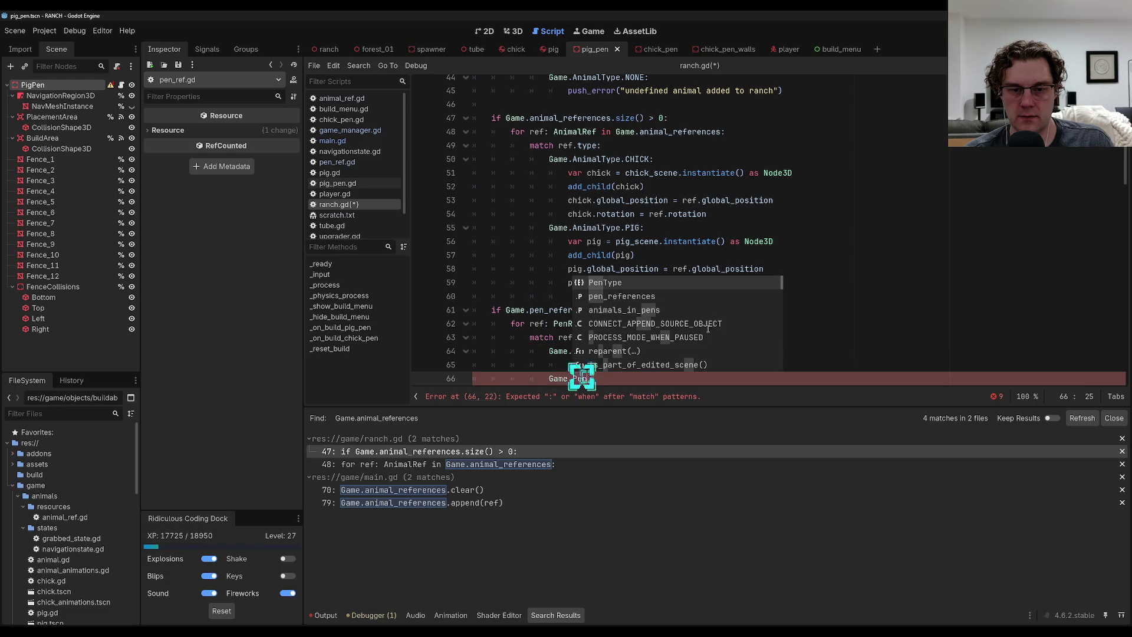
{"action": "type", "text": "Type.PIG"}
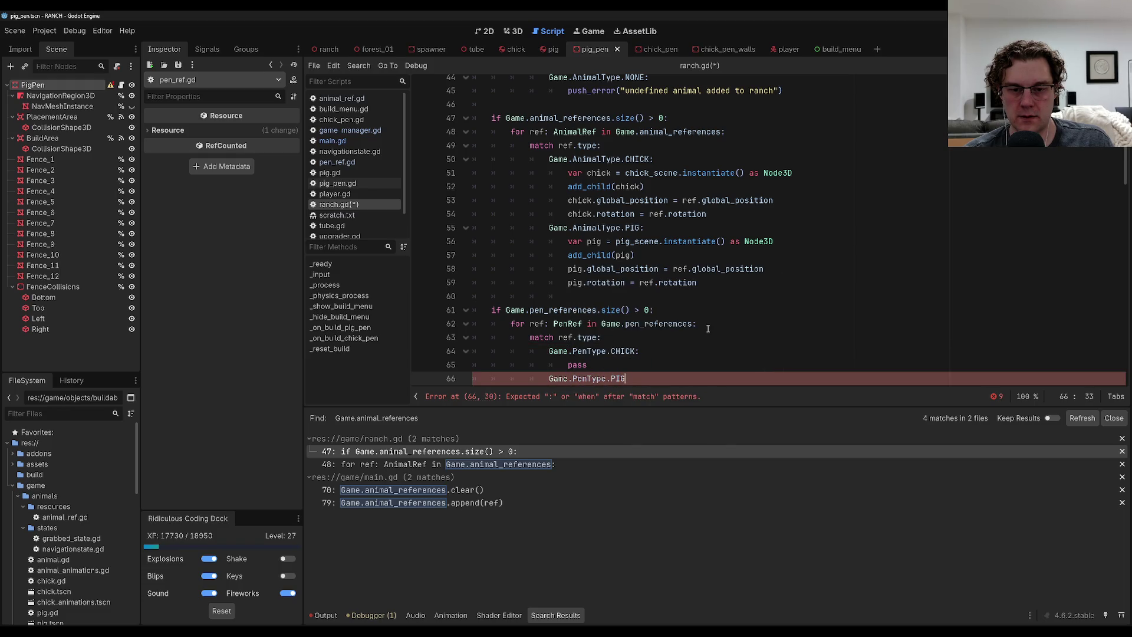
{"action": "type", "text": ":"}
{"action": "key", "text": "Return"}
{"action": "type", "text": "pass"}
{"action": "key", "text": "shift+Up"}
{"action": "key", "text": "shift+Up"}
{"action": "key", "text": "shift+Up"}
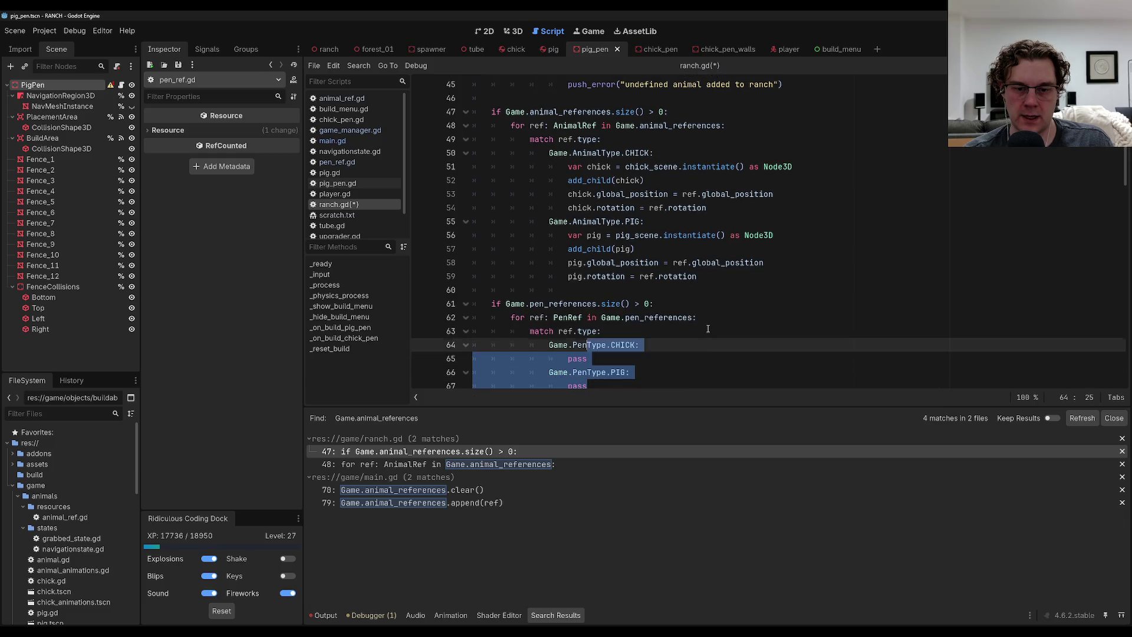
Cut the pen_references block, paste it above the animal_references loop, and save ranch.gd.
{"action": "key", "text": "shift+Up"}
{"action": "key", "text": "shift+Up"}
{"action": "key", "text": "shift+Up"}
{"action": "key", "text": "ctrl+x"}
{"action": "left_click", "coordinate": [576, 98]}
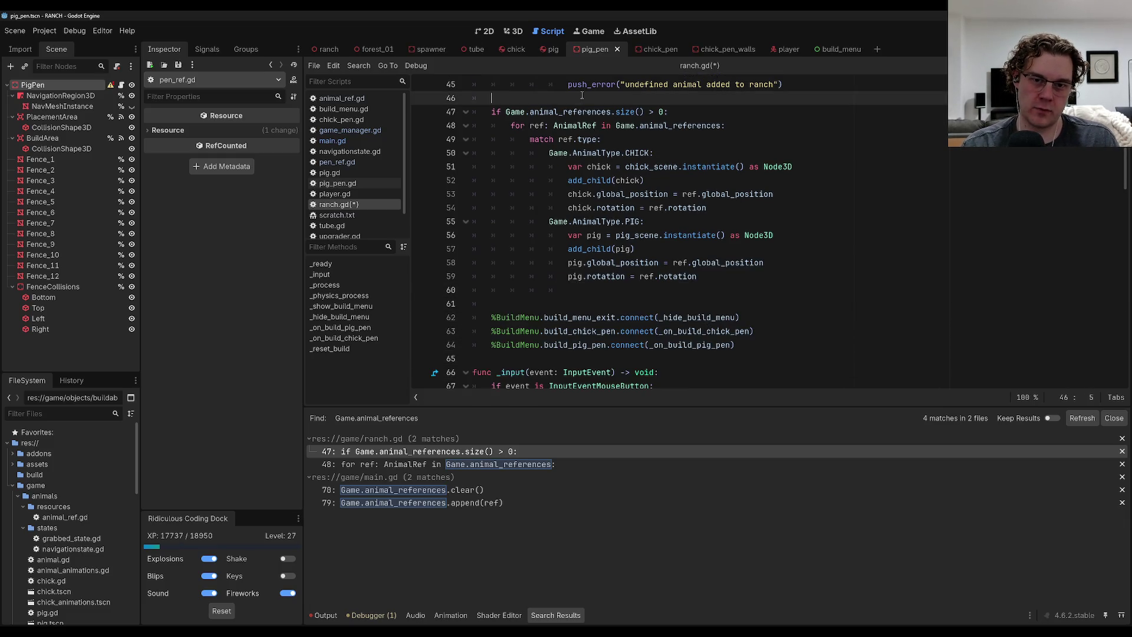
{"action": "key", "text": "Return"}
{"action": "key", "text": "Return"}
{"action": "key", "text": "Up"}
{"action": "key", "text": "ctrl+v"}
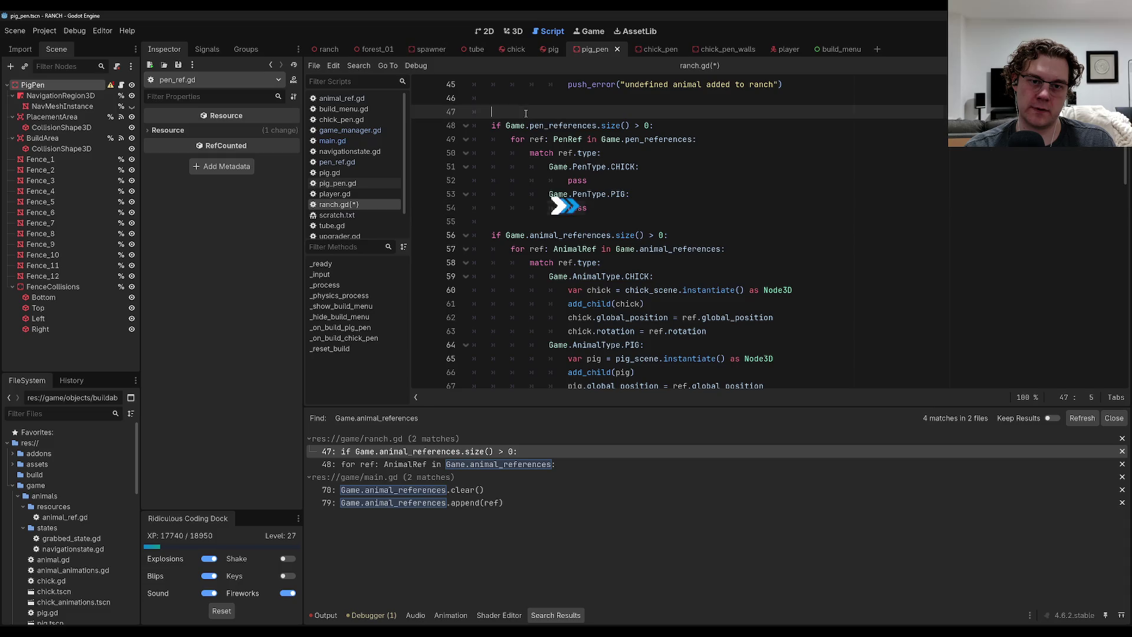
{"action": "key", "text": "Up"}
{"action": "key", "text": "Up"}
{"action": "key", "text": "Up"}
{"action": "key", "text": "ctrl+s"}
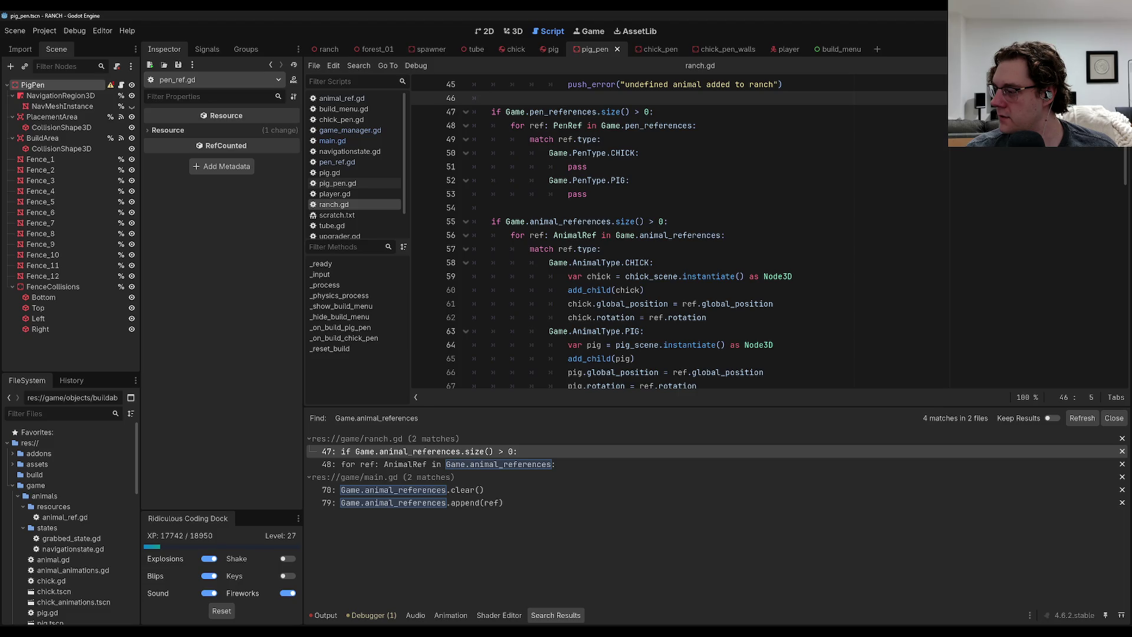
Replace the CHICK case's pass with a chick_pen variable holding an instantiated preload of chick_pen.tscn.
{"action": "scroll", "coordinate": [652, 223], "scroll_direction": "up", "scroll_amount": 1}
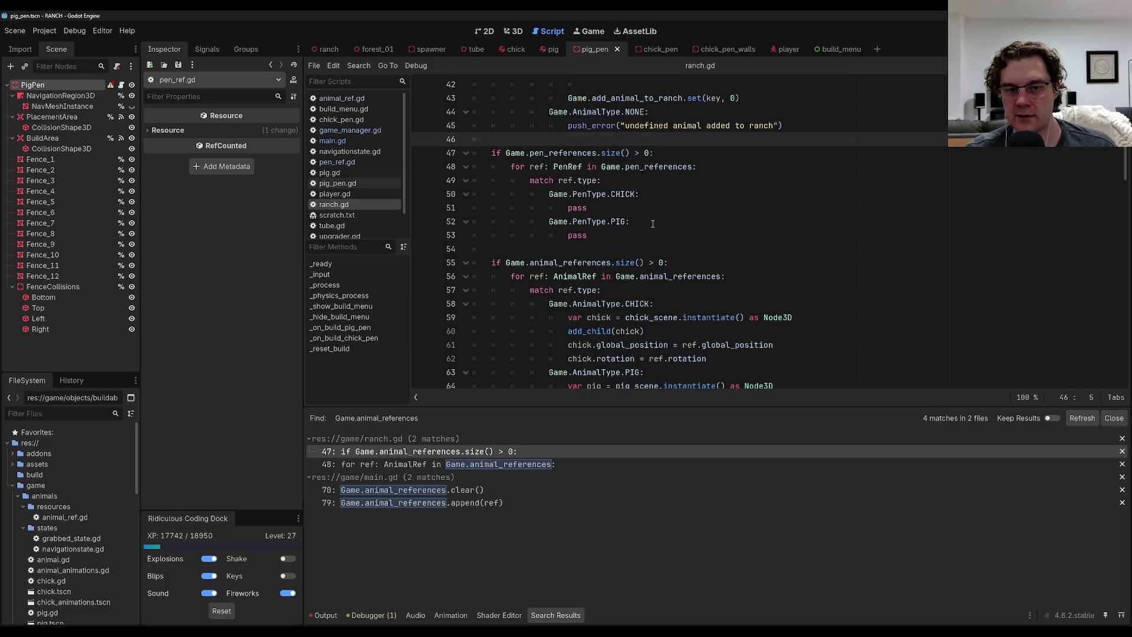
{"action": "left_click", "coordinate": [625, 213]}
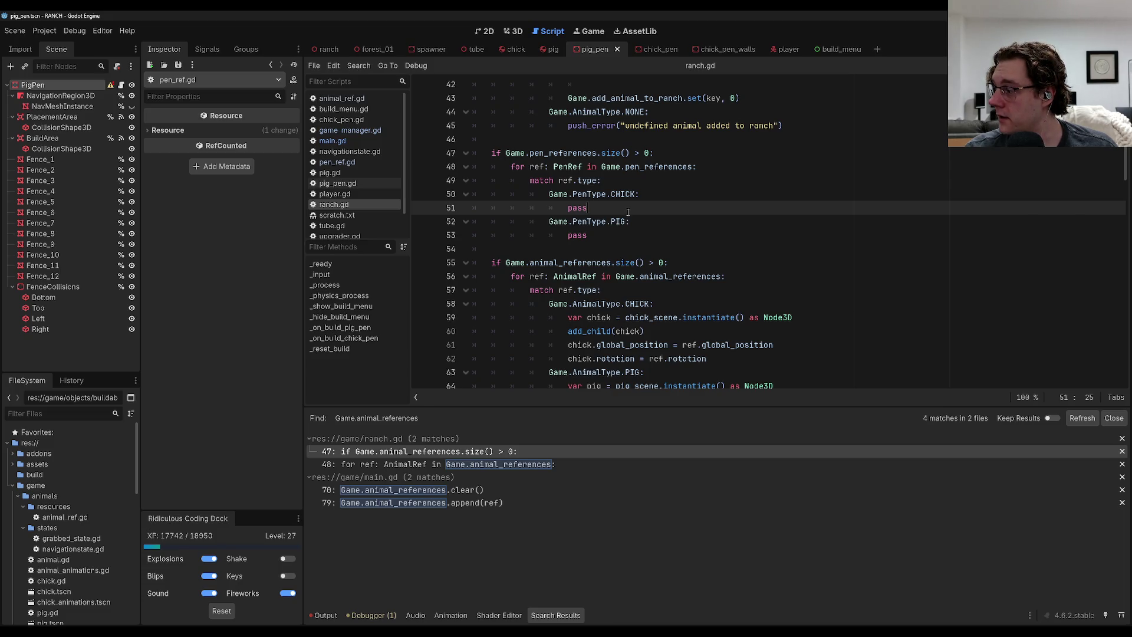
{"action": "double_click", "coordinate": [628, 213]}
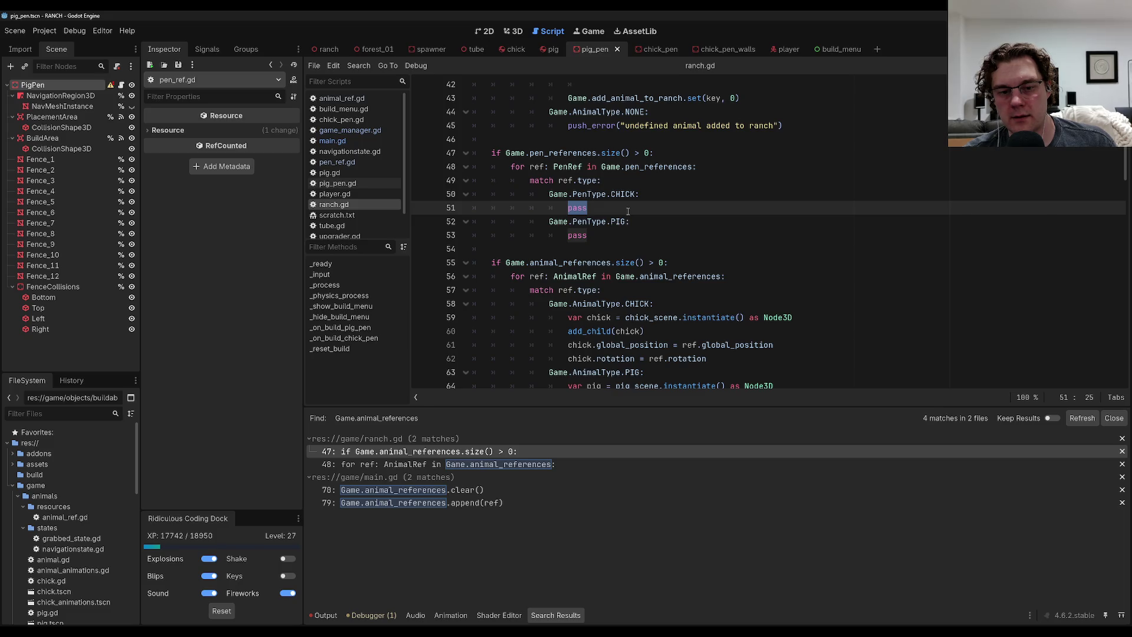
{"action": "type", "text": "var"}
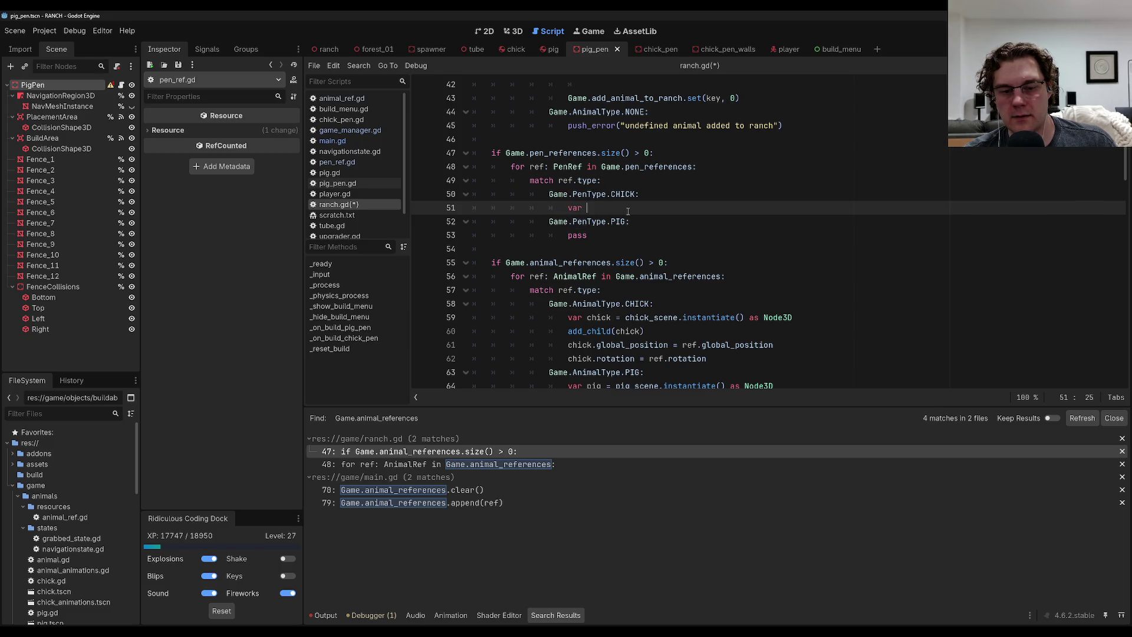
{"action": "type", "text": "chick "}
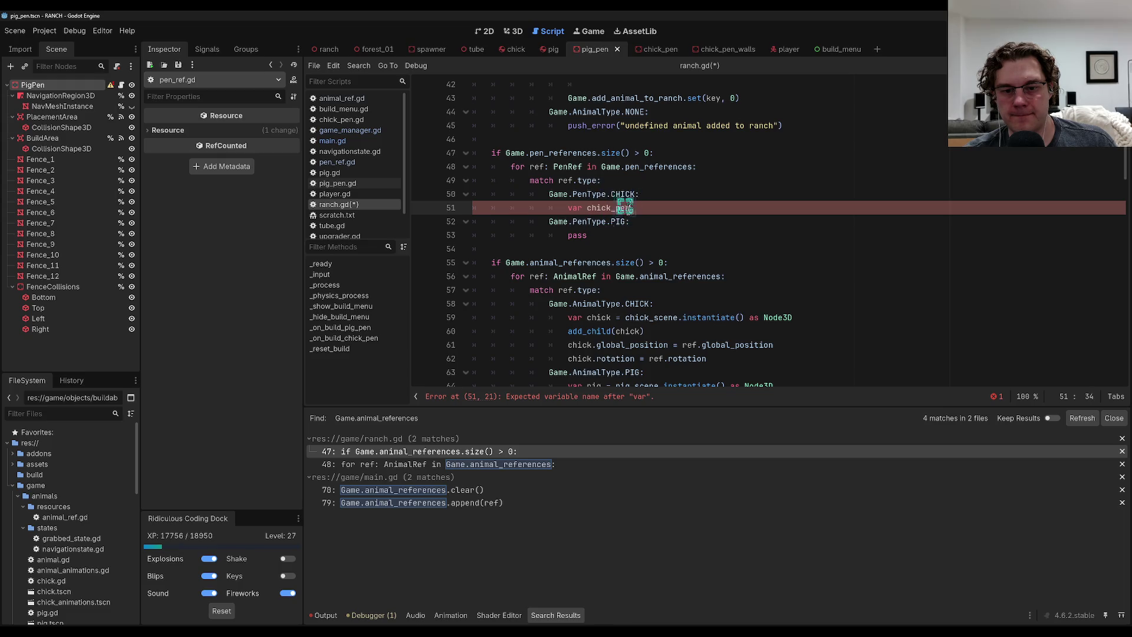
{"action": "type", "text": " = "}
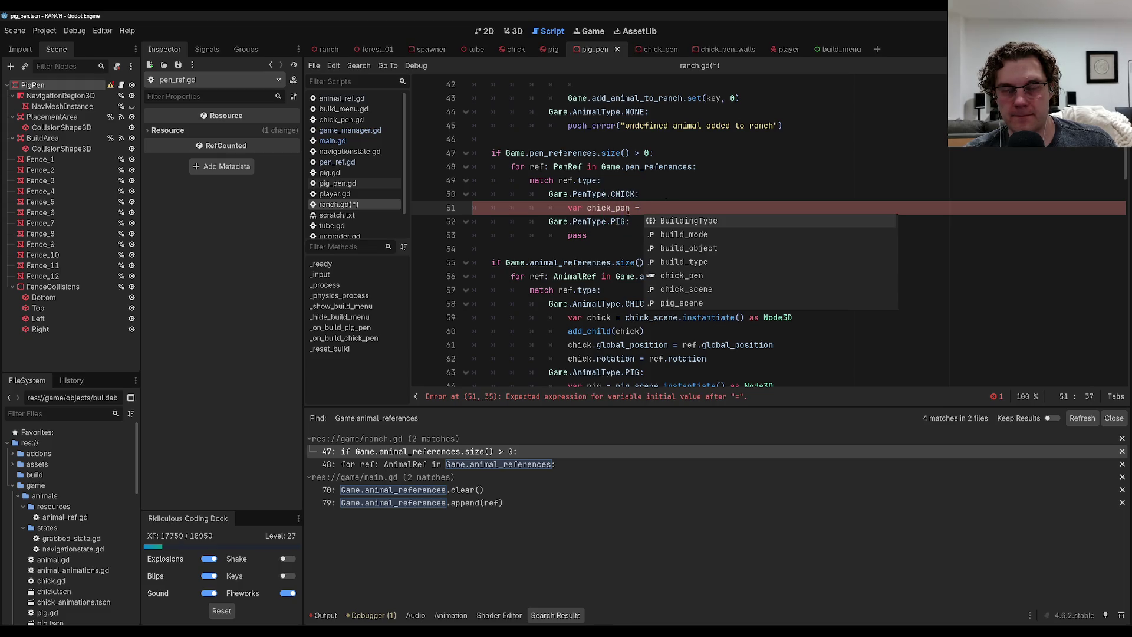
{"action": "type", "text": "pr"}
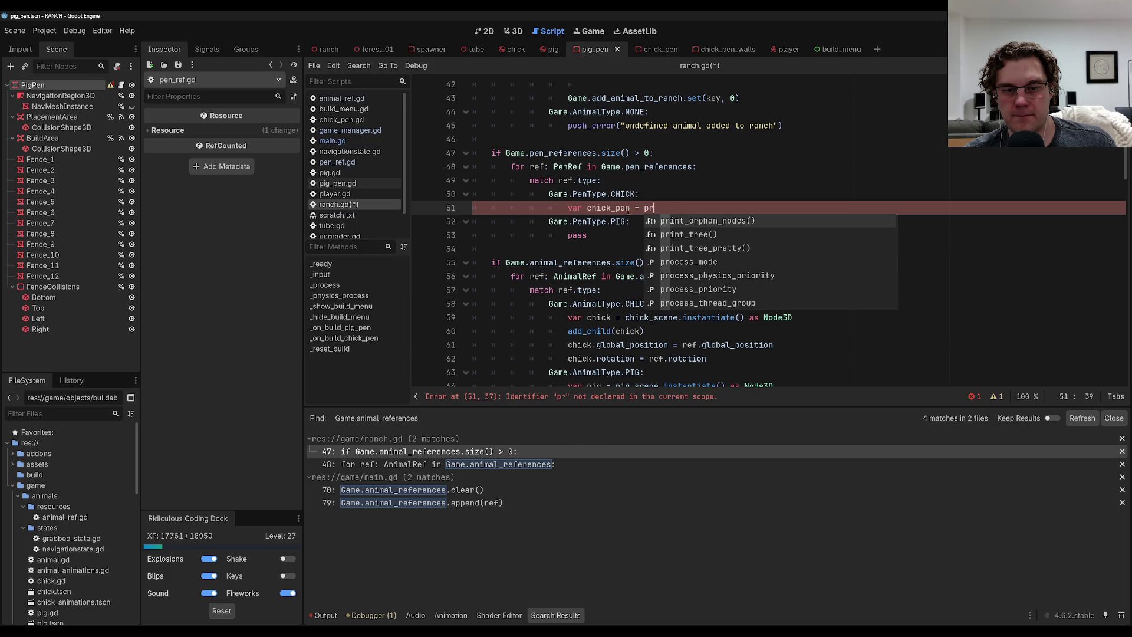
{"action": "key", "text": "BackSpace"}
{"action": "key", "text": "BackSpace"}
{"action": "key", "text": "BackSpace"}
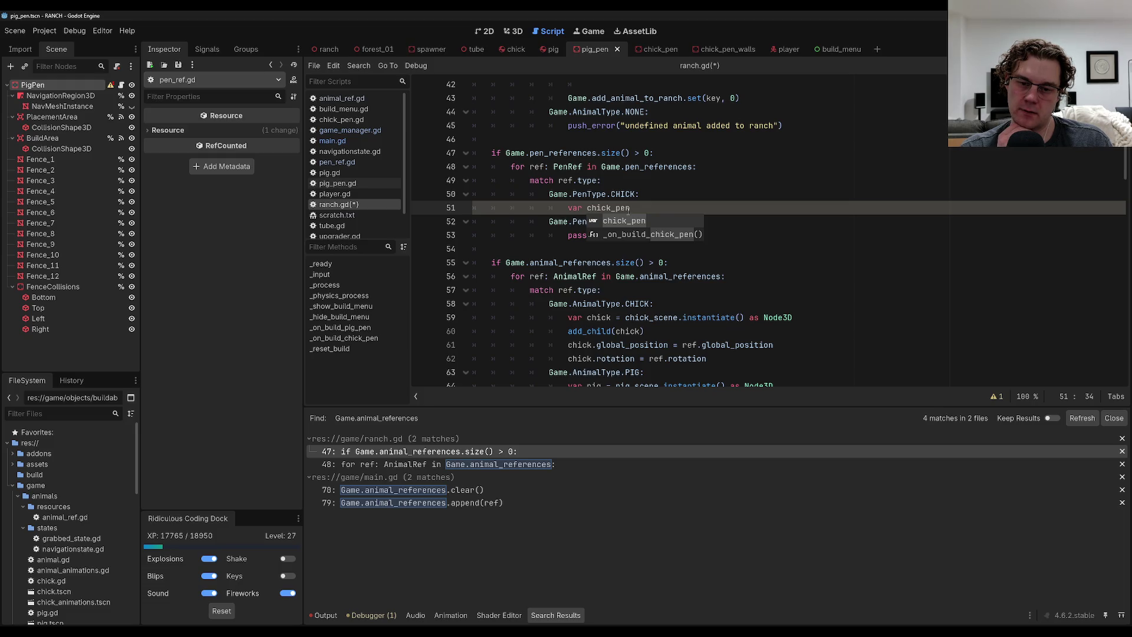
{"action": "type", "text": " ="}
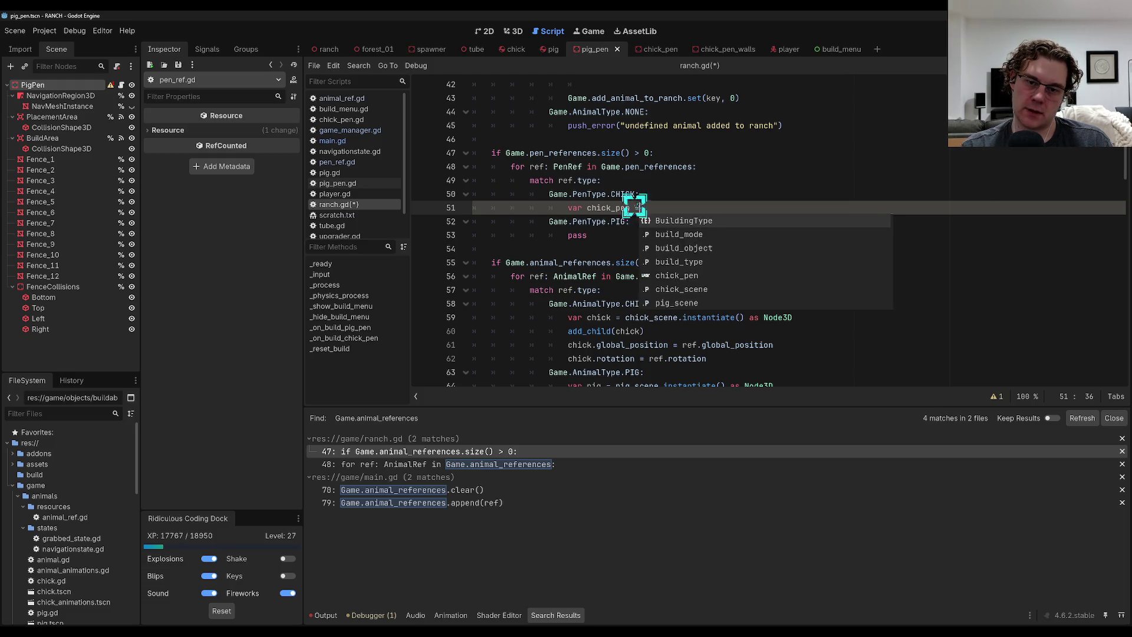
{"action": "type", "text": " preload(\"res://game/objects/chick"}
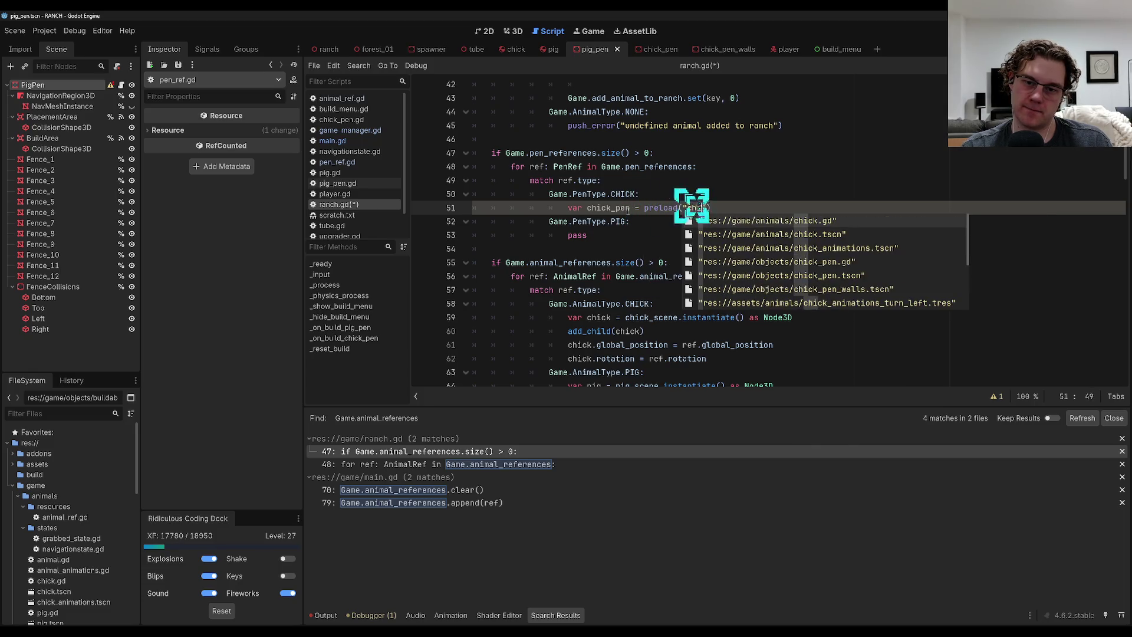
{"action": "type", "text": "_pen"}
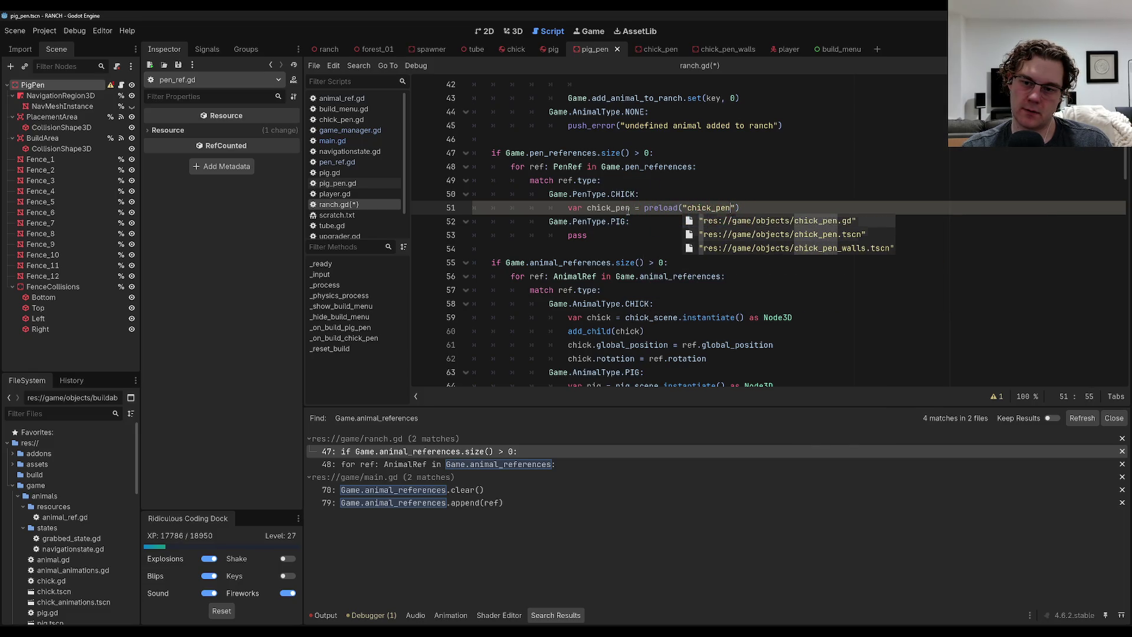
{"action": "key", "text": "Down"}
{"action": "key", "text": "Return"}
{"action": "type", "text": "inst"}
{"action": "key", "text": "Return"}
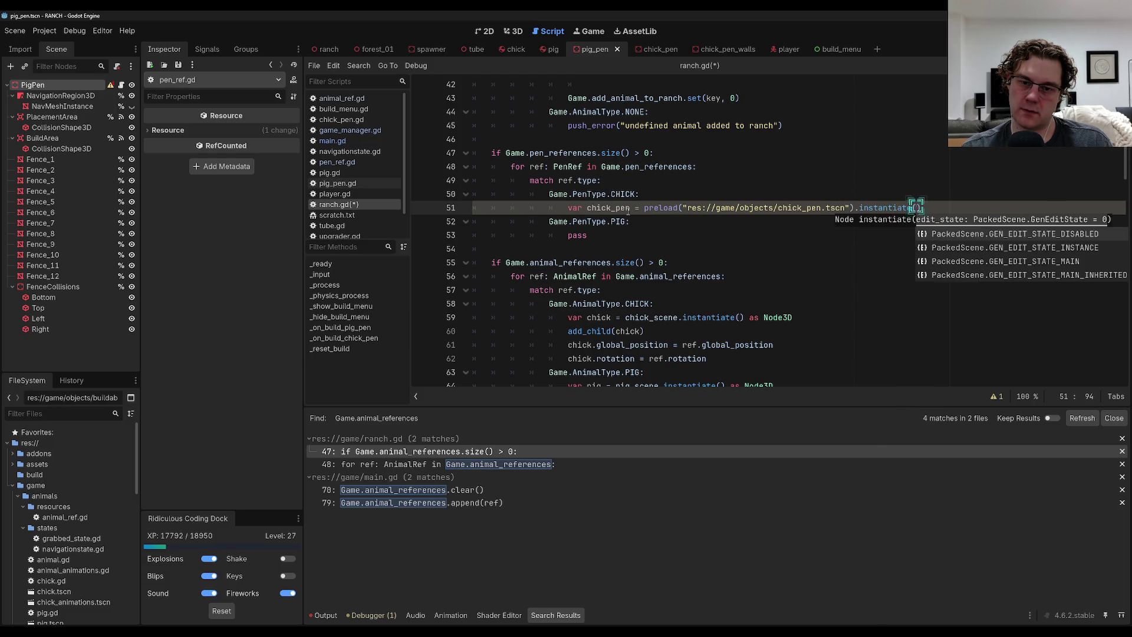
Cast chick_pen as Node3D, add it as a child, and copy the ref's global_position and rotation.
{"action": "key", "text": "Return"}
{"action": "type", "text": "add_c"}
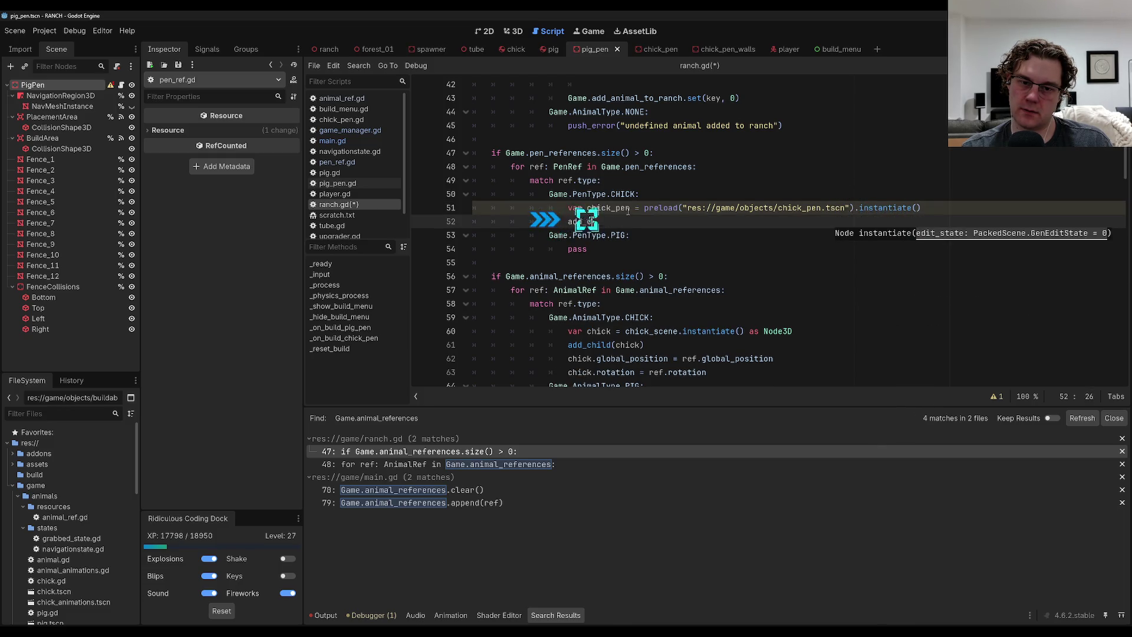
{"action": "type", "text": "hild(chick_pen)"}
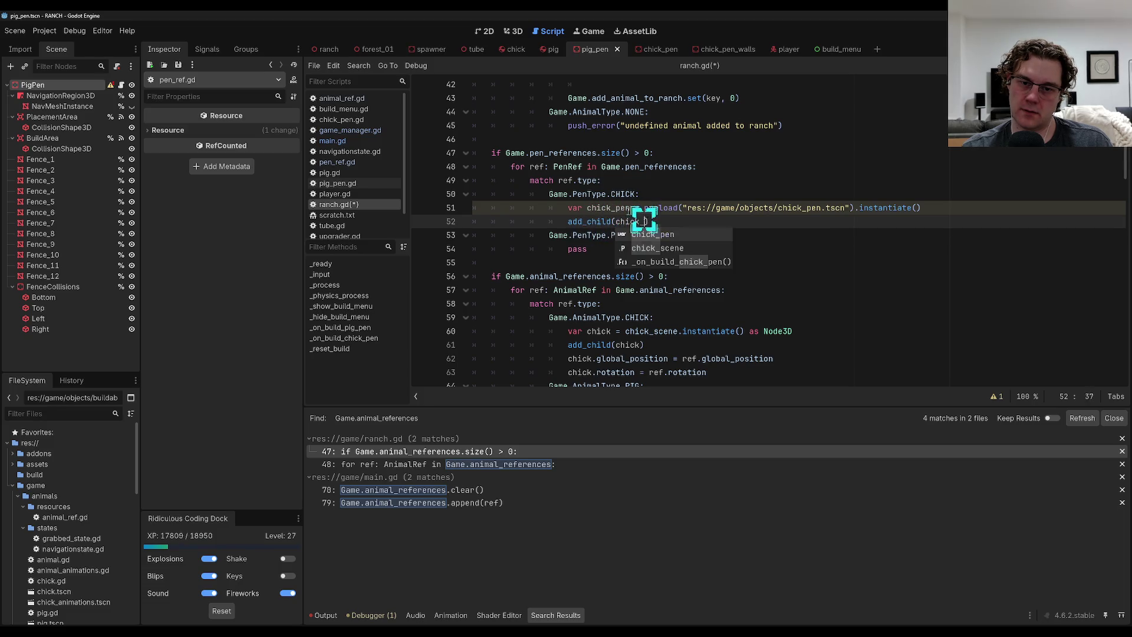
{"action": "key", "text": "Return"}
{"action": "type", "text": "chick_p"}
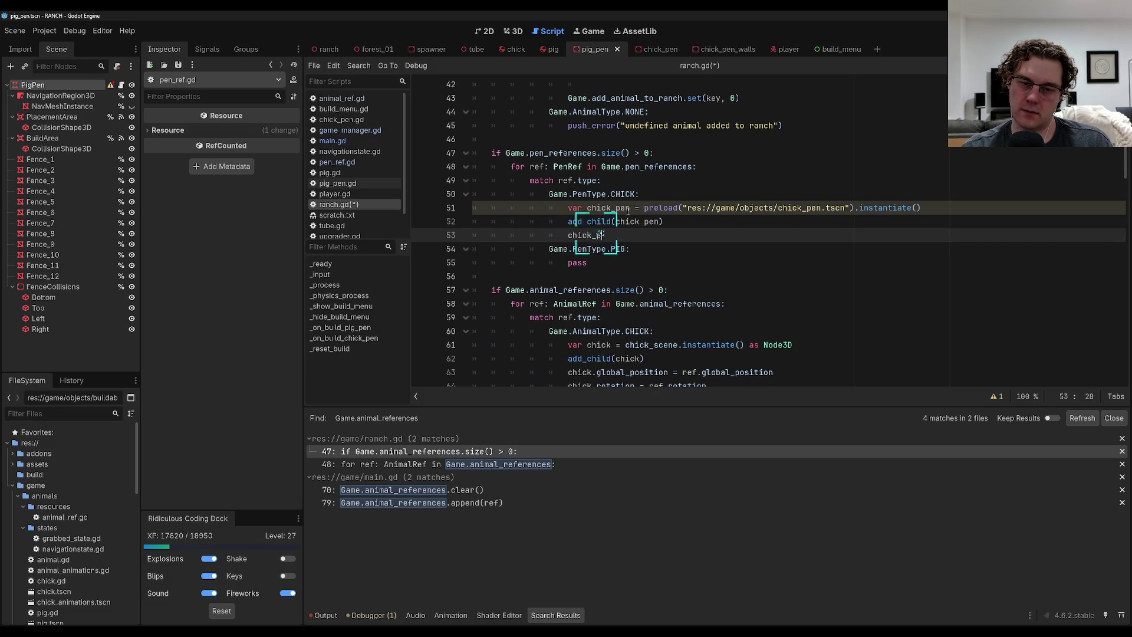
{"action": "type", "text": "en.global_position"}
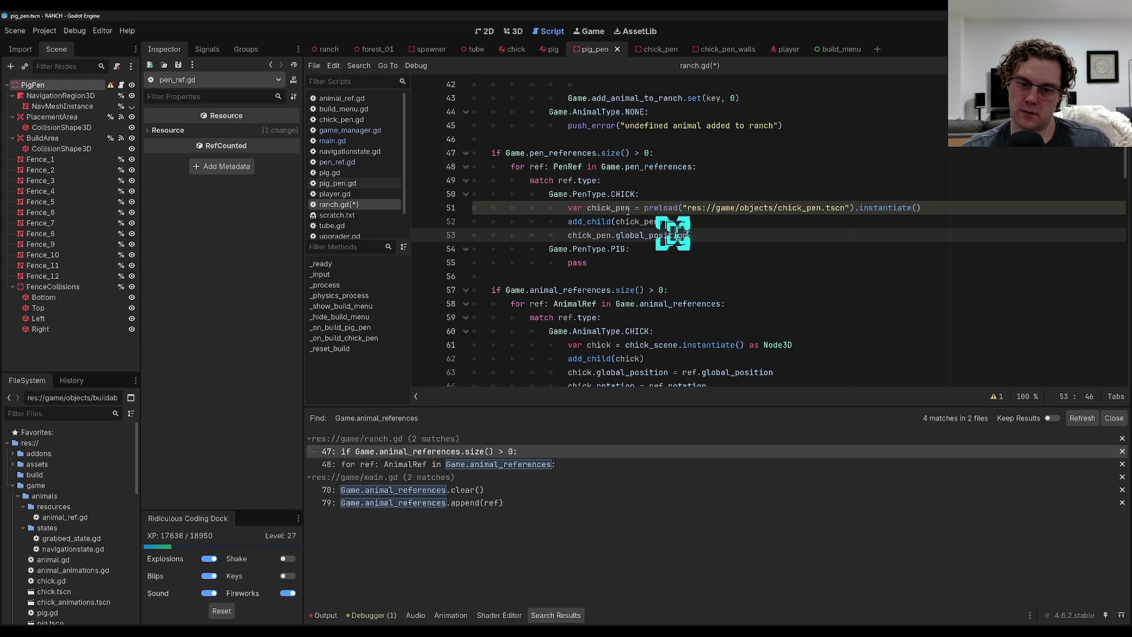
{"action": "type", "text": " = ref.global_position"}
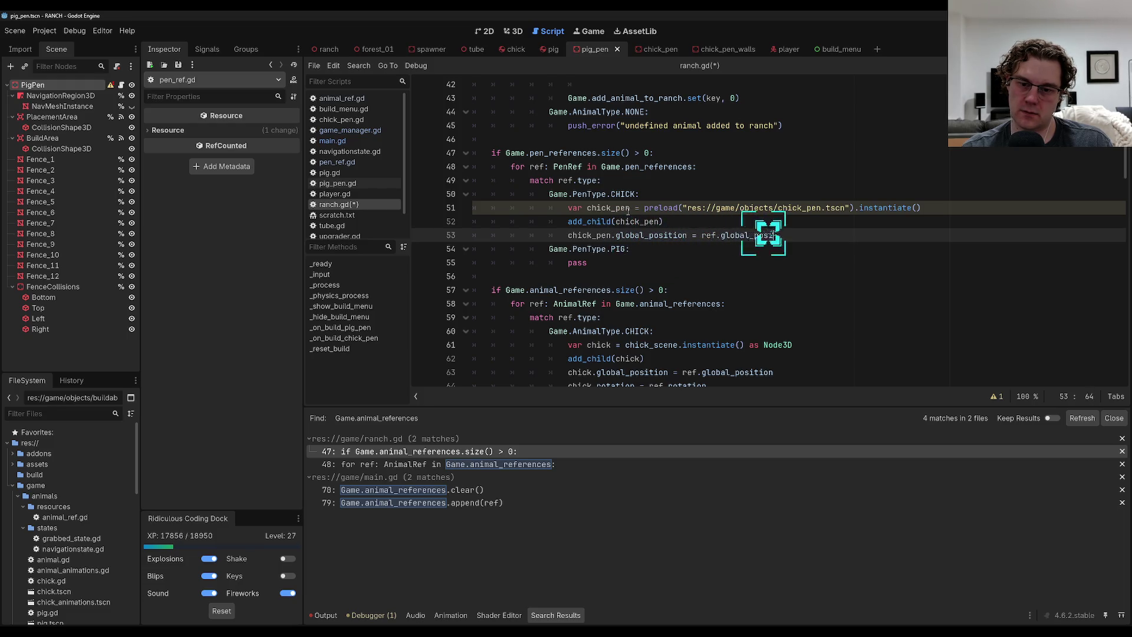
{"action": "key", "text": "Up"}
{"action": "key", "text": "Up"}
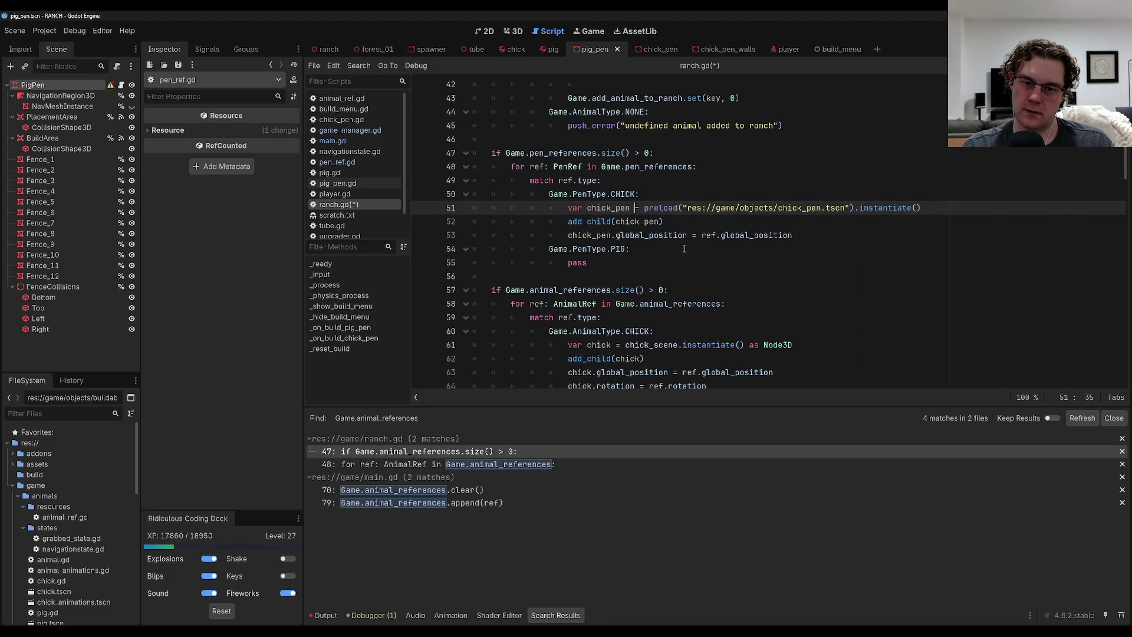
{"action": "type", "text": ":"}
{"action": "type", "text": " Chick"}
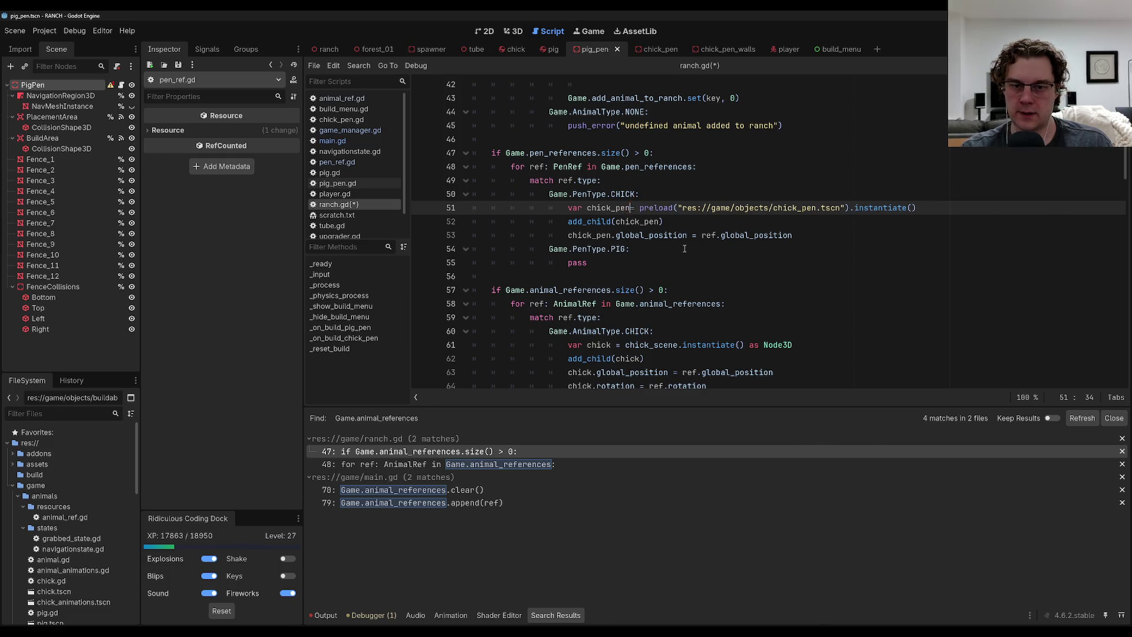
{"action": "type", "text": "Pen"}
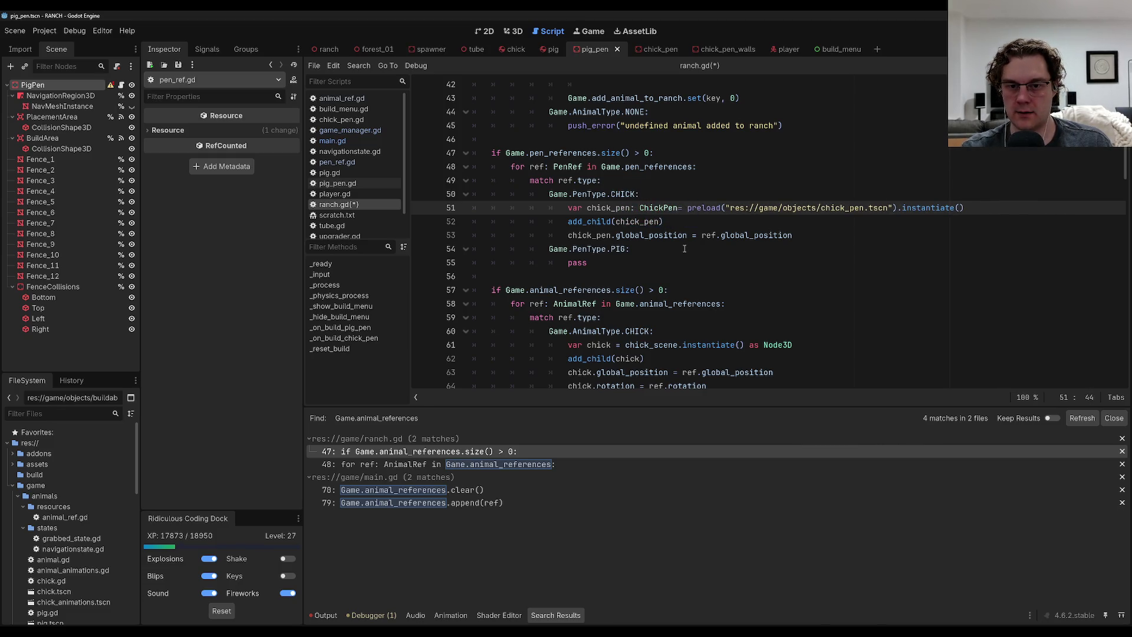
{"action": "key", "text": "BackSpace"}
{"action": "key", "text": "BackSpace"}
{"action": "key", "text": "BackSpace"}
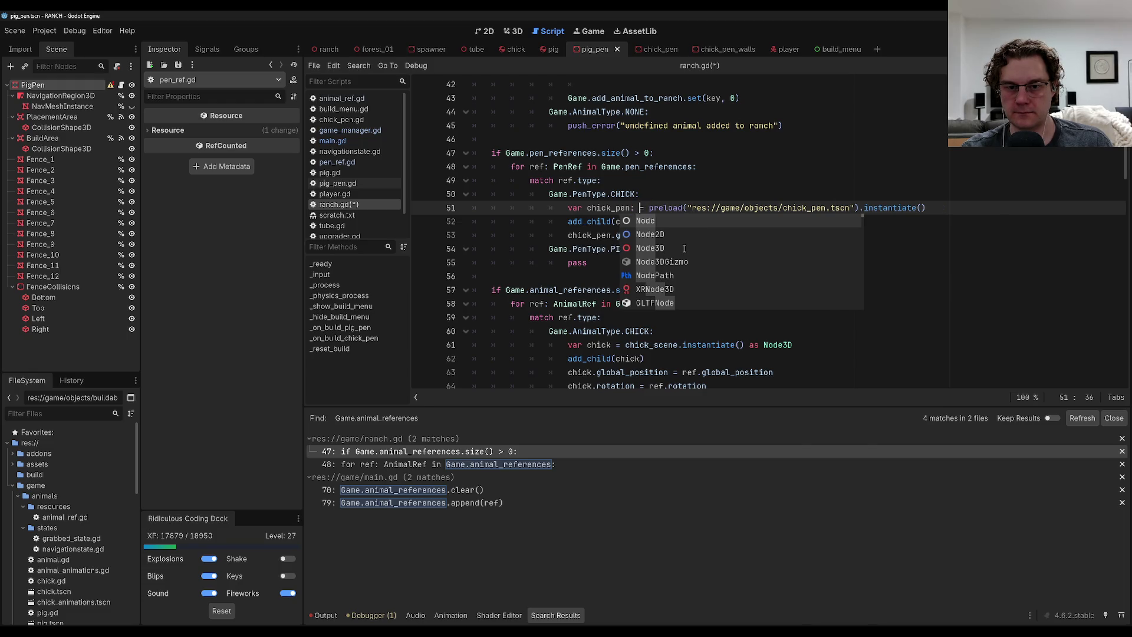
{"action": "key", "text": "BackSpace"}
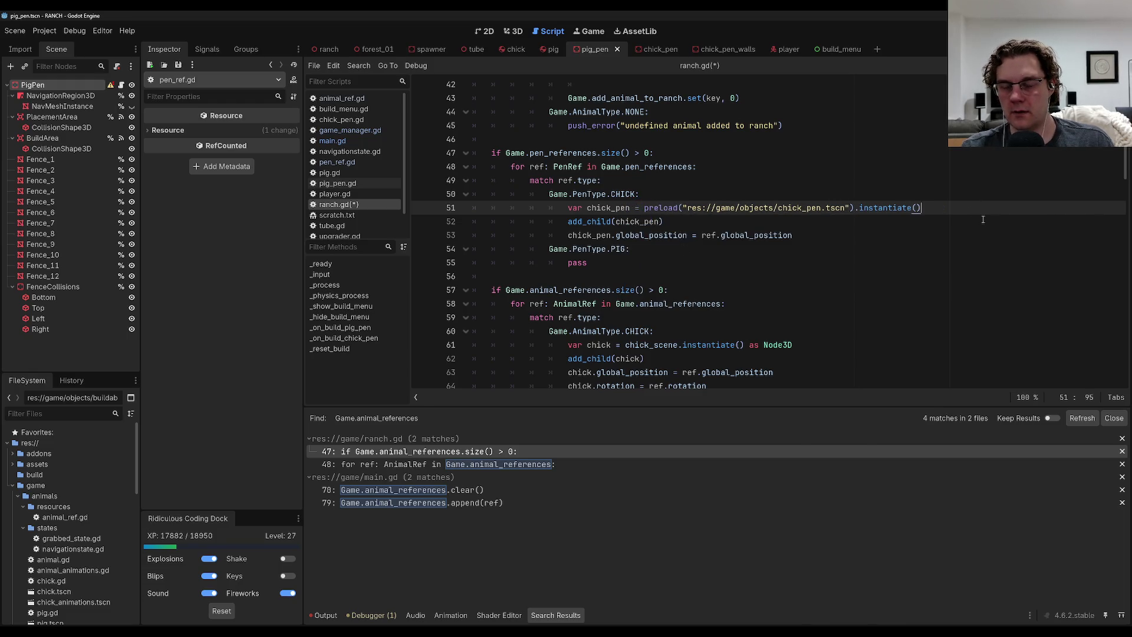
{"action": "type", "text": " as Node3d"}
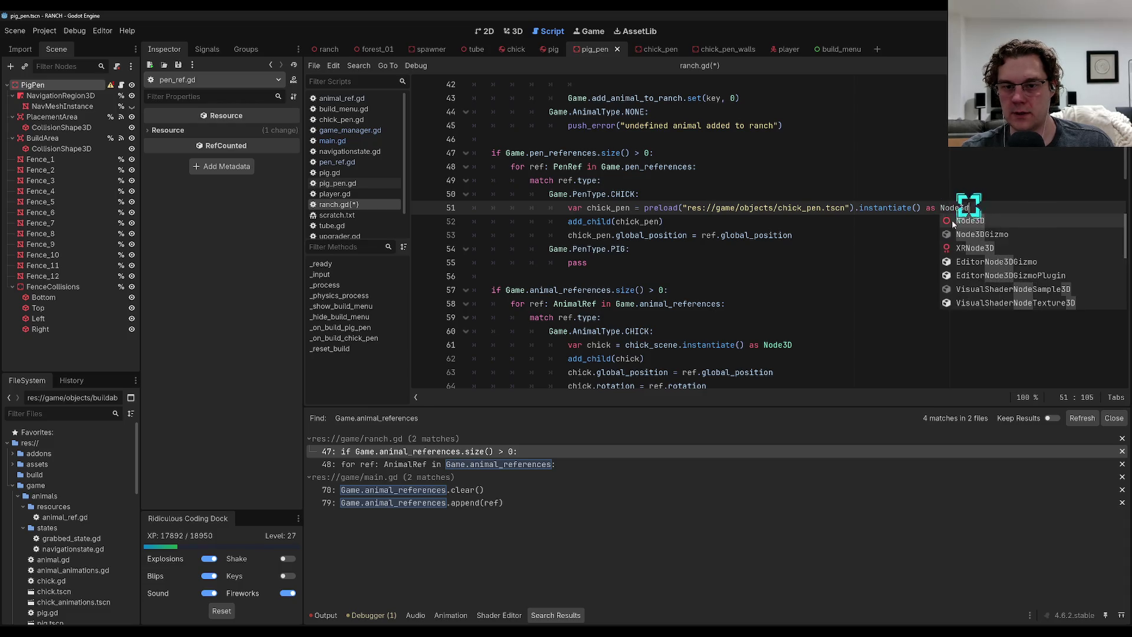
{"action": "left_click", "coordinate": [962, 222]}
{"action": "left_click", "coordinate": [906, 236]}
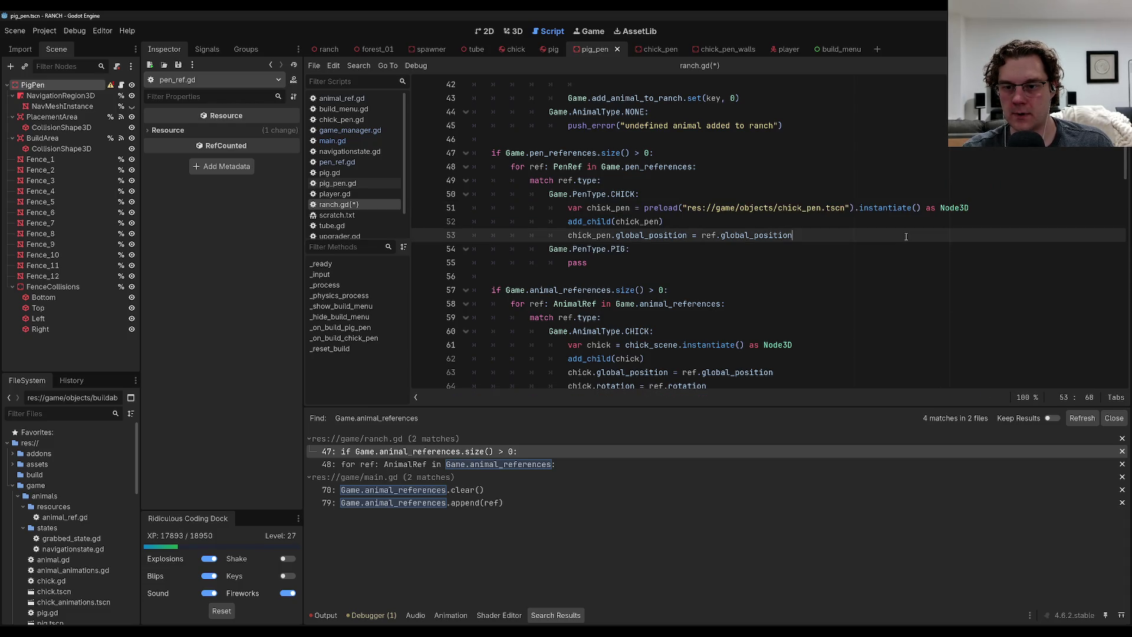
{"action": "key", "text": "Return"}
{"action": "type", "text": "chick"}
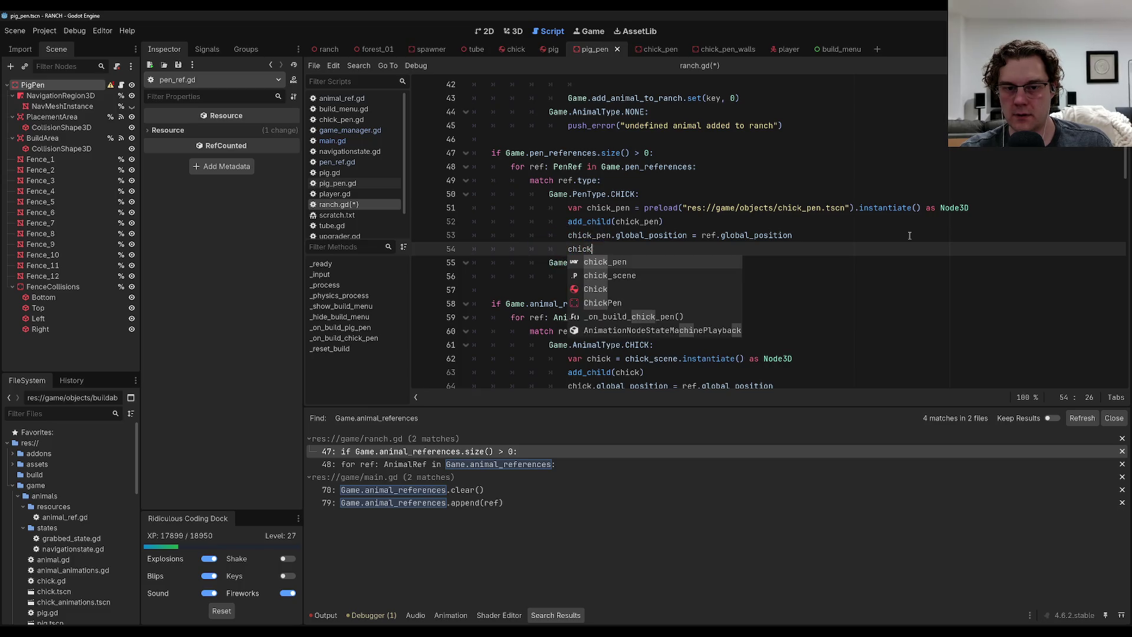
{"action": "type", "text": "_pen.rotation = r"}
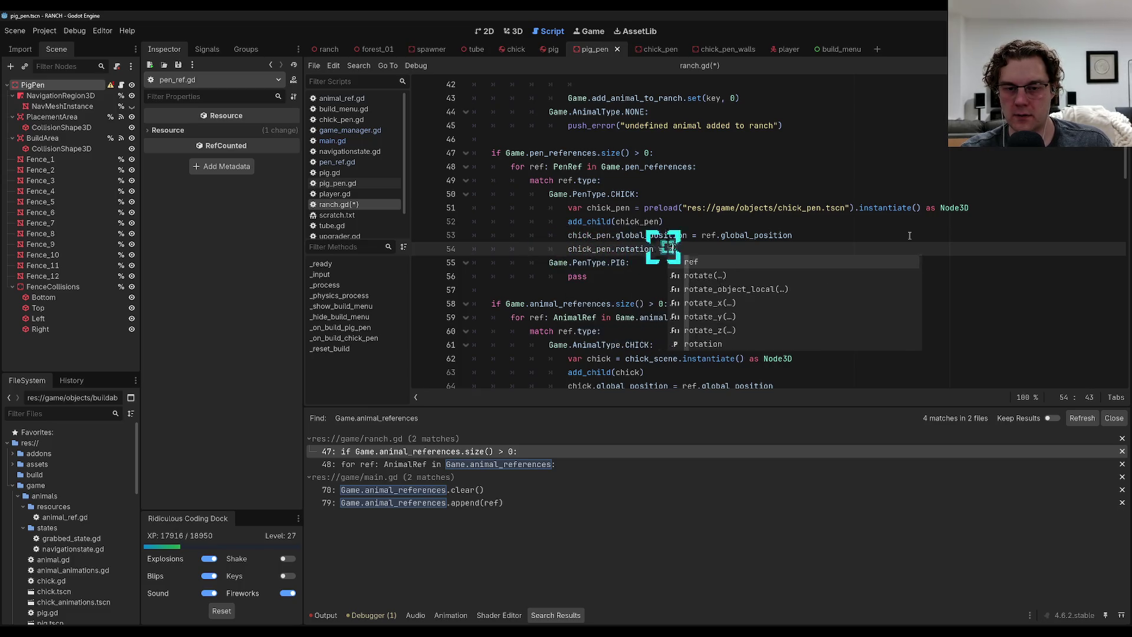
{"action": "type", "text": "ef.rotation"}
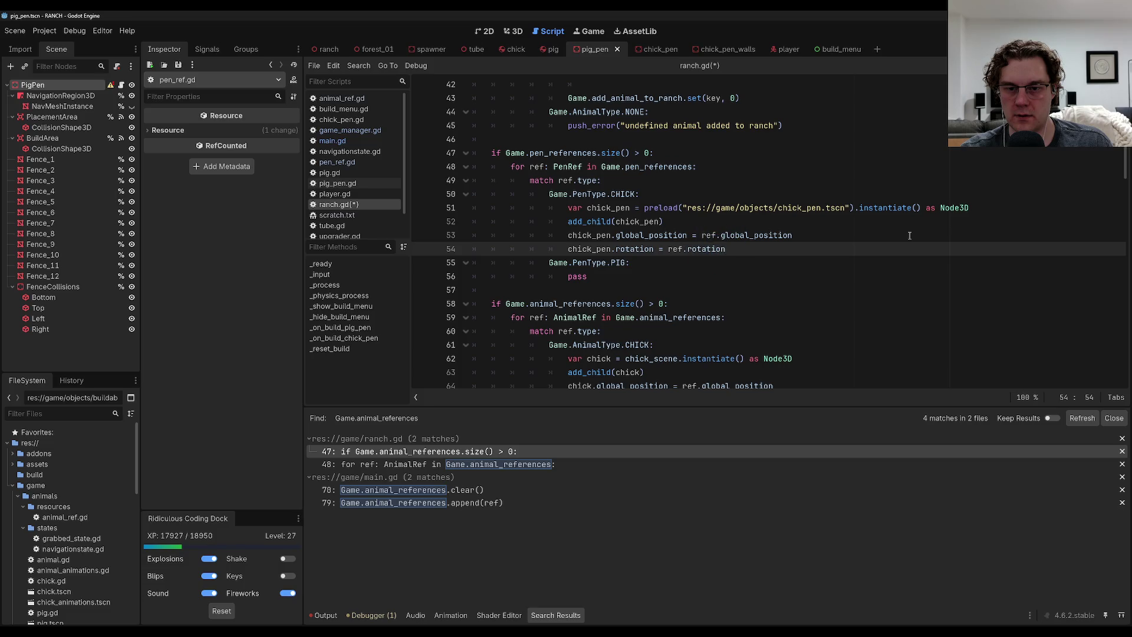
Replace the PIG case's pass with a pig_pen variable instantiating pig_pen.tscn as Node3D.
{"action": "key", "text": "Return"}
{"action": "scroll", "coordinate": [909, 235], "scroll_direction": "down", "scroll_amount": 3}
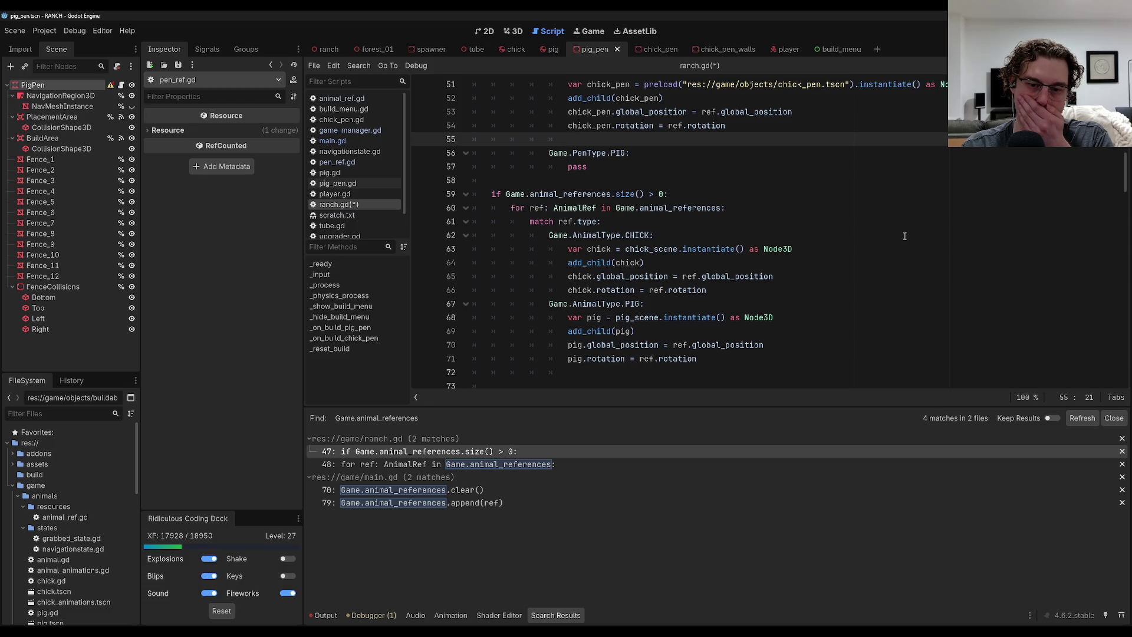
{"action": "scroll", "coordinate": [905, 236], "scroll_direction": "up", "scroll_amount": 2}
{"action": "key", "text": "BackSpace"}
{"action": "key", "text": "BackSpace"}
{"action": "key", "text": "BackSpace"}
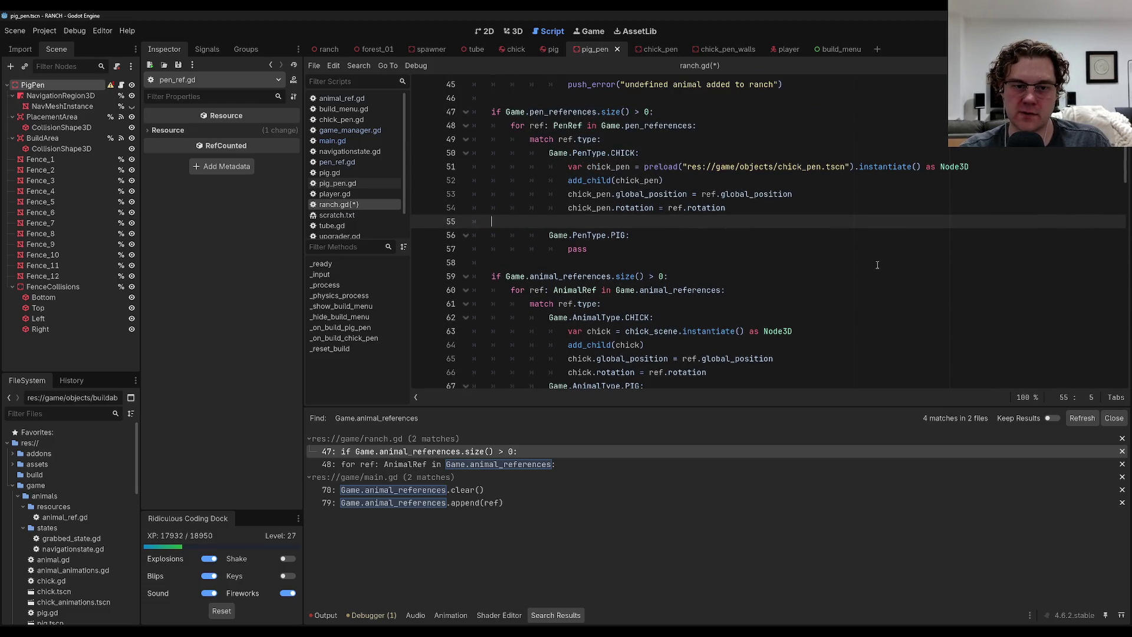
{"action": "key", "text": "Down"}
{"action": "key", "text": "Down"}
{"action": "key", "text": "BackSpace"}
{"action": "key", "text": "BackSpace"}
{"action": "key", "text": "BackSpace"}
{"action": "type", "text": "var"}
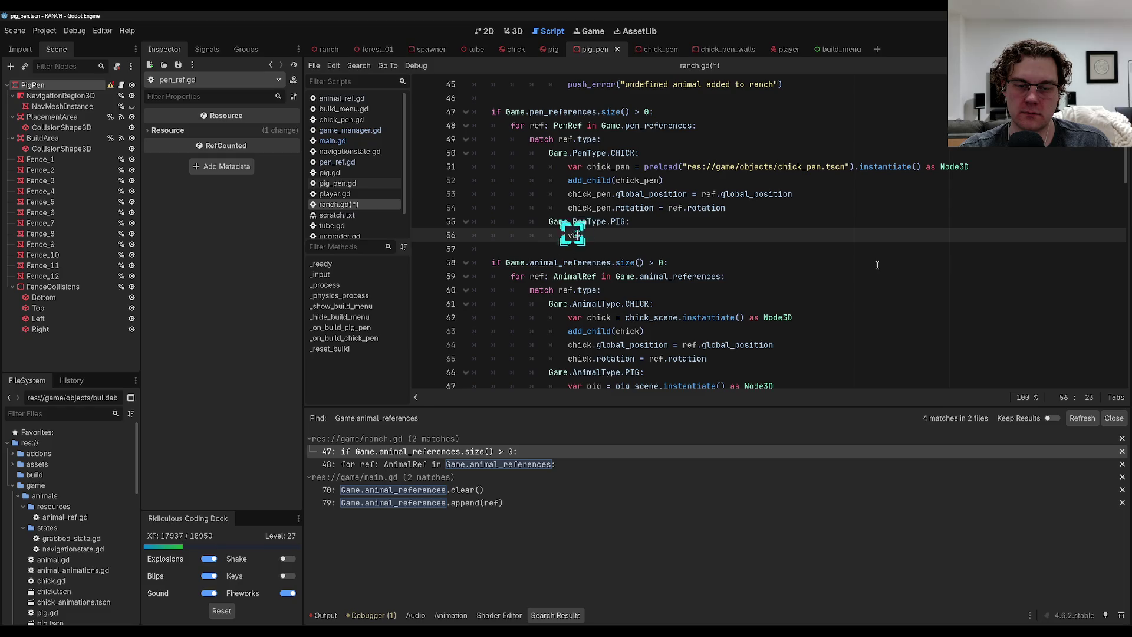
{"action": "type", "text": " pig_pen = "}
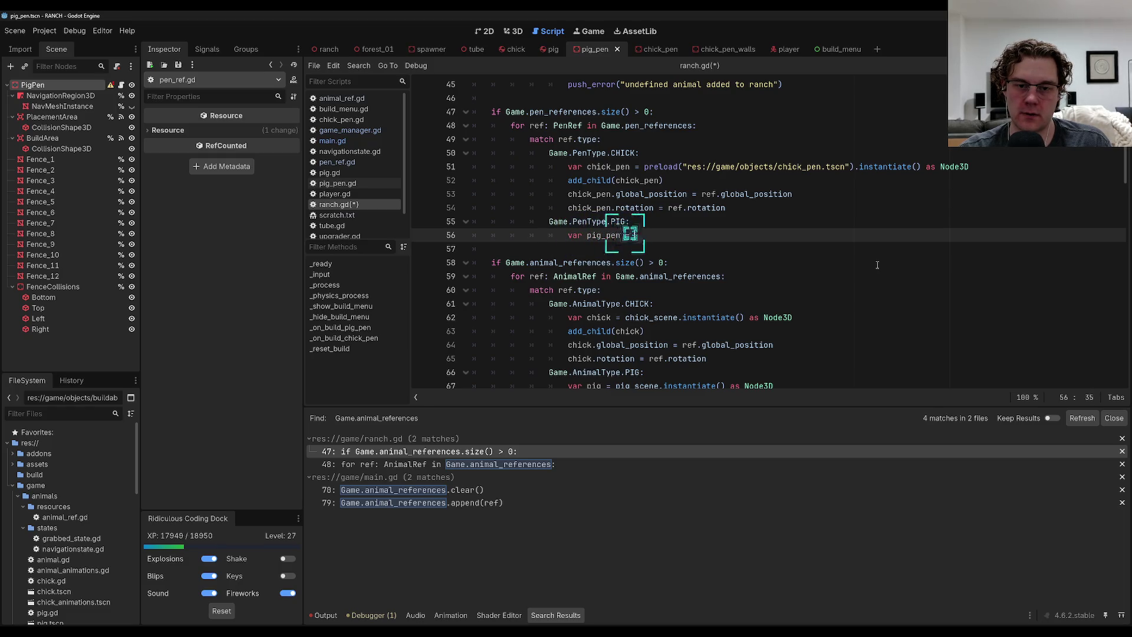
{"action": "type", "text": "preload(\""}
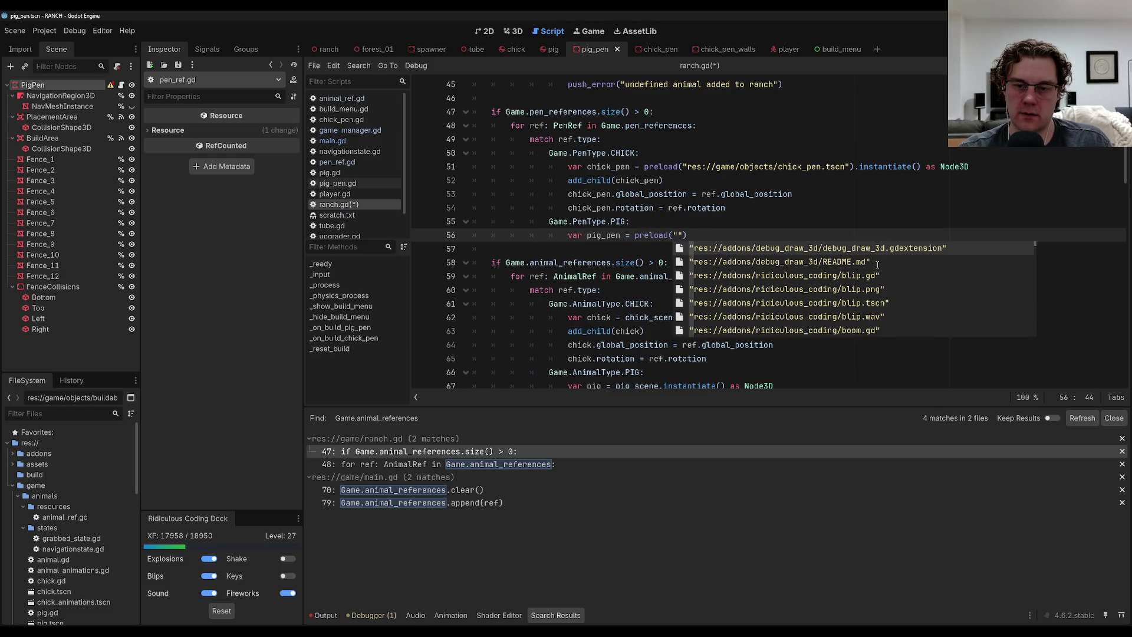
{"action": "type", "text": "po"}
{"action": "key", "text": "BackSpace"}
{"action": "type", "text": "ig_p"}
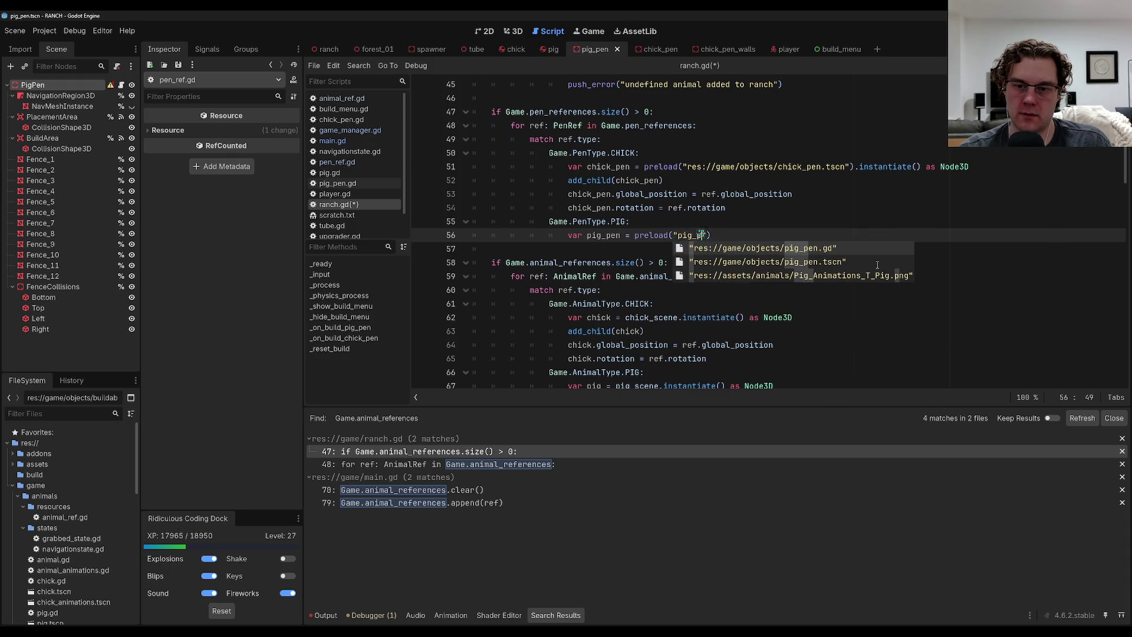
{"action": "key", "text": "Down"}
{"action": "key", "text": "Return"}
{"action": "type", "text": ".ins"}
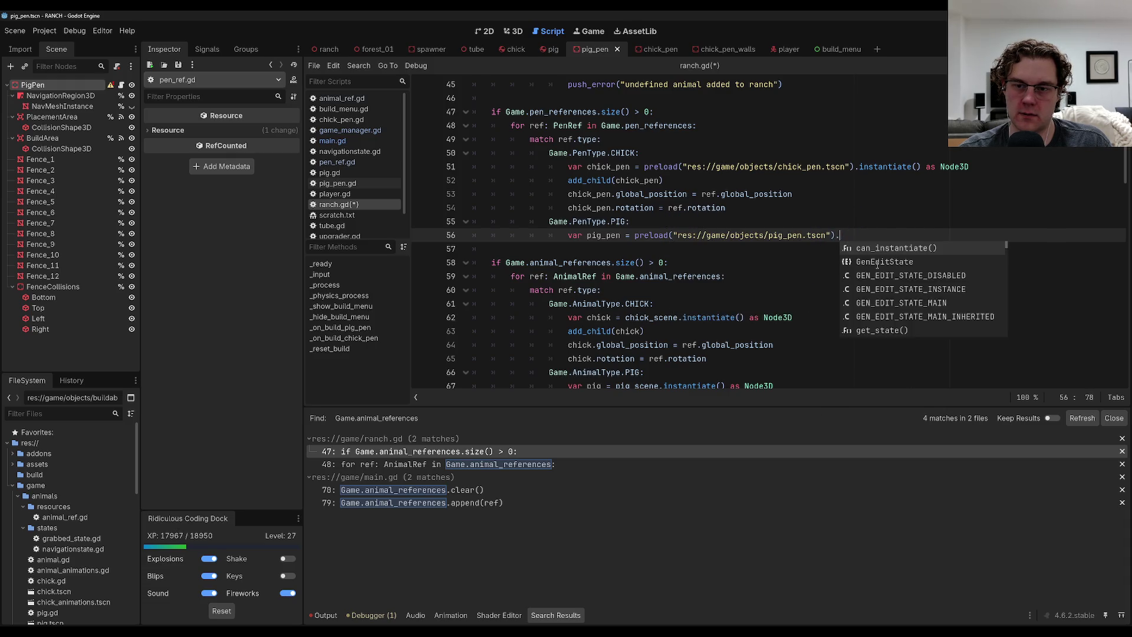
{"action": "key", "text": "Return"}
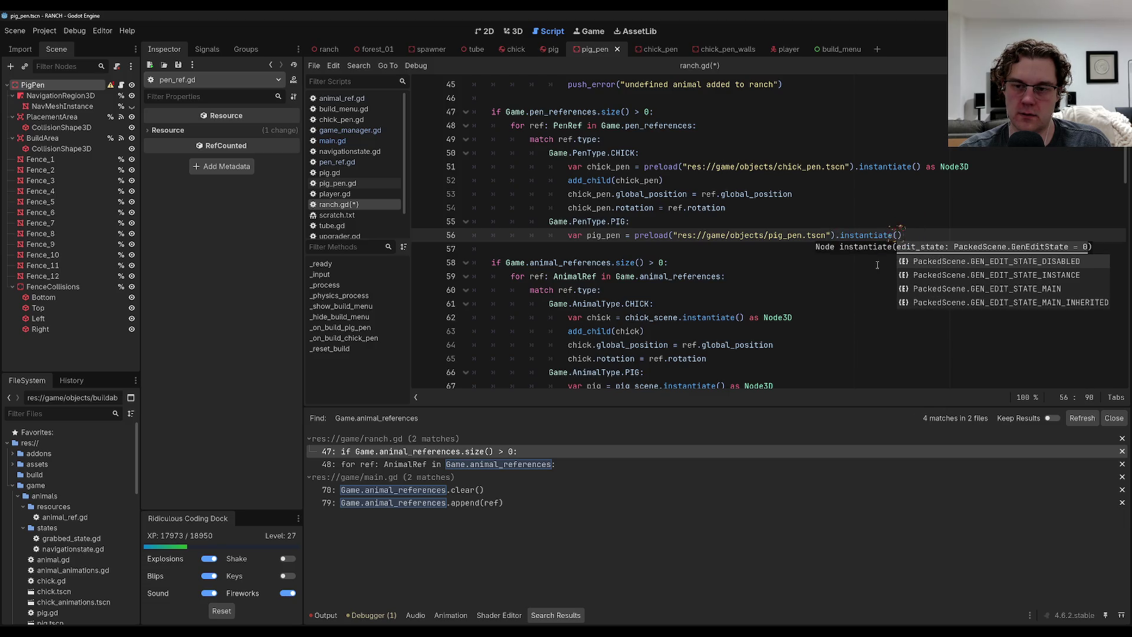
{"action": "key", "text": "Right"}
{"action": "type", "text": "as Node3D"}
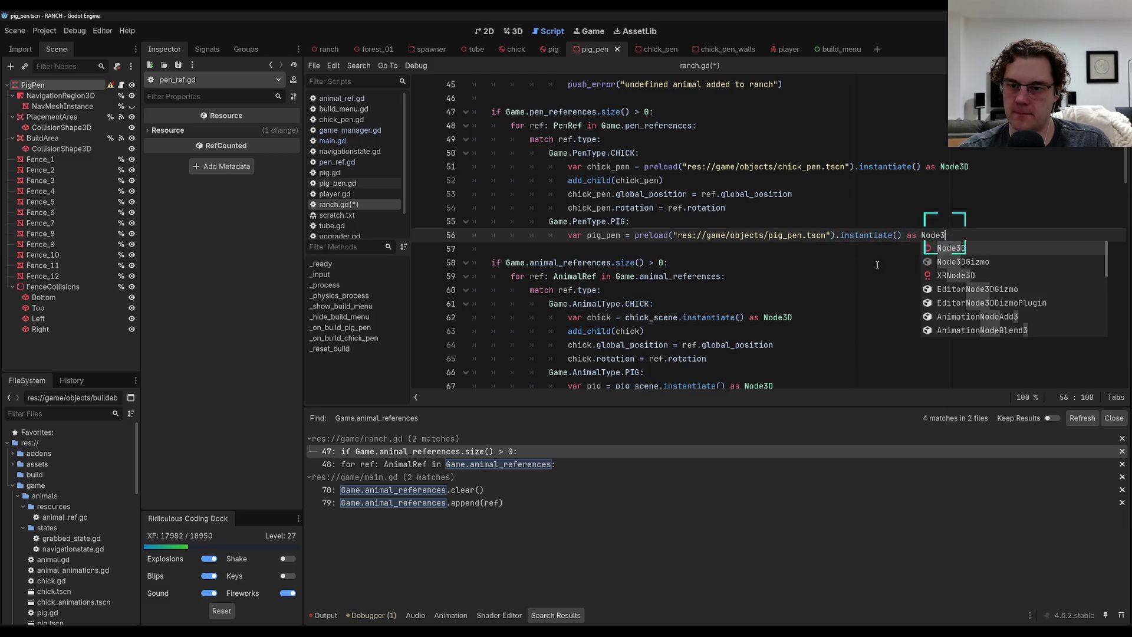
Add pig_pen as a child, copy the ref's global_position and rotation, and save ranch.gd.
{"action": "key", "text": "Return"}
{"action": "key", "text": "Return"}
{"action": "type", "text": "add"}
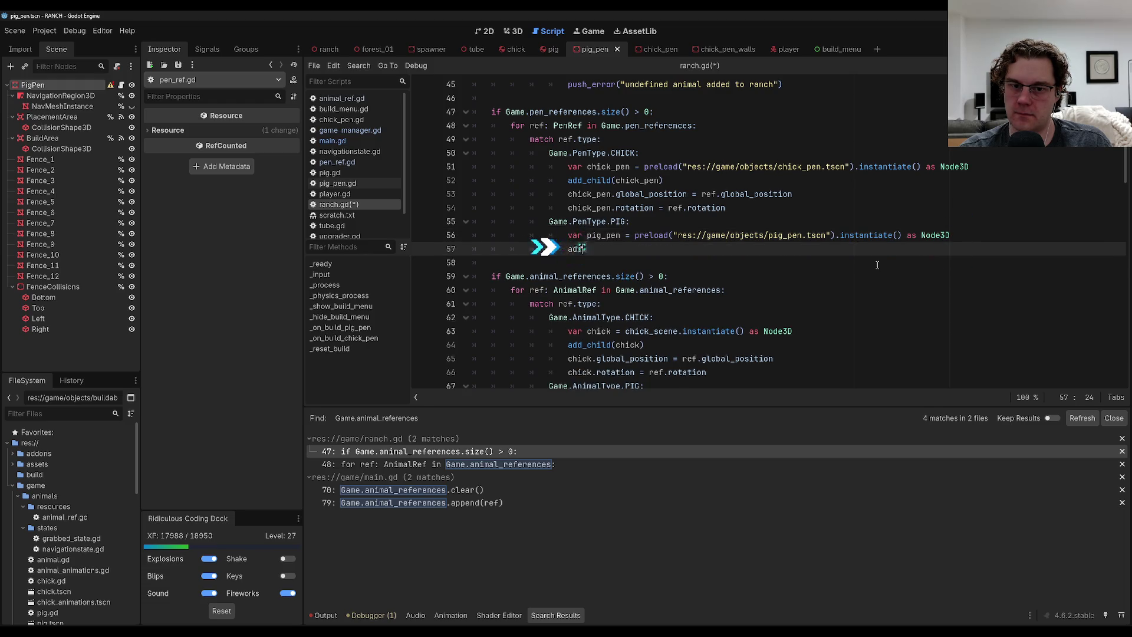
{"action": "type", "text": "_child(pig_pen"}
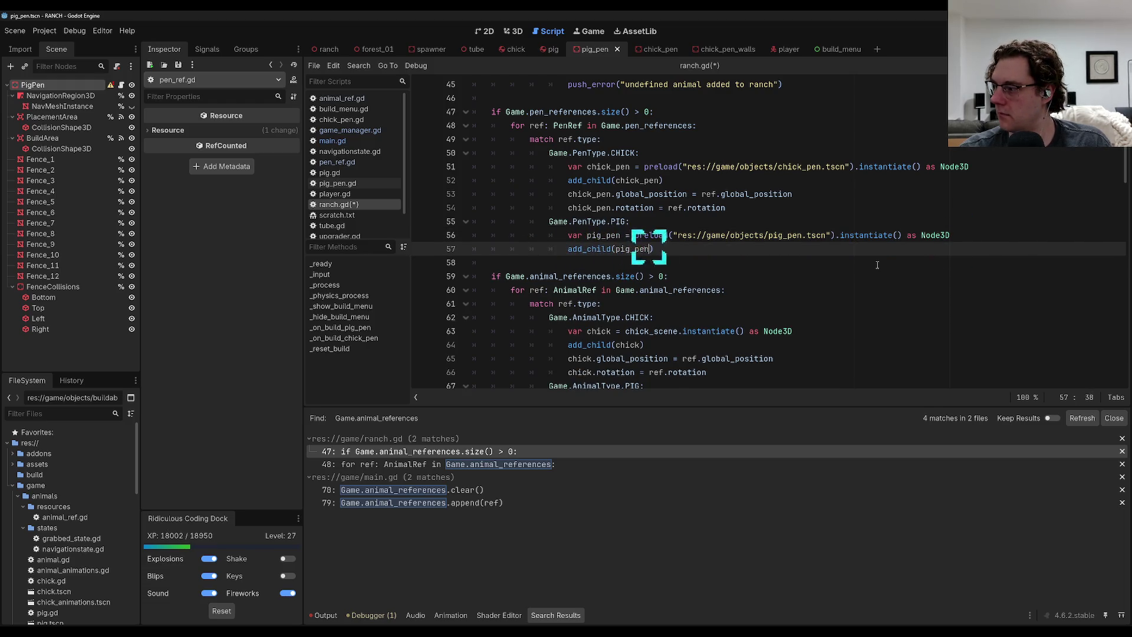
{"action": "type", "text": ")"}
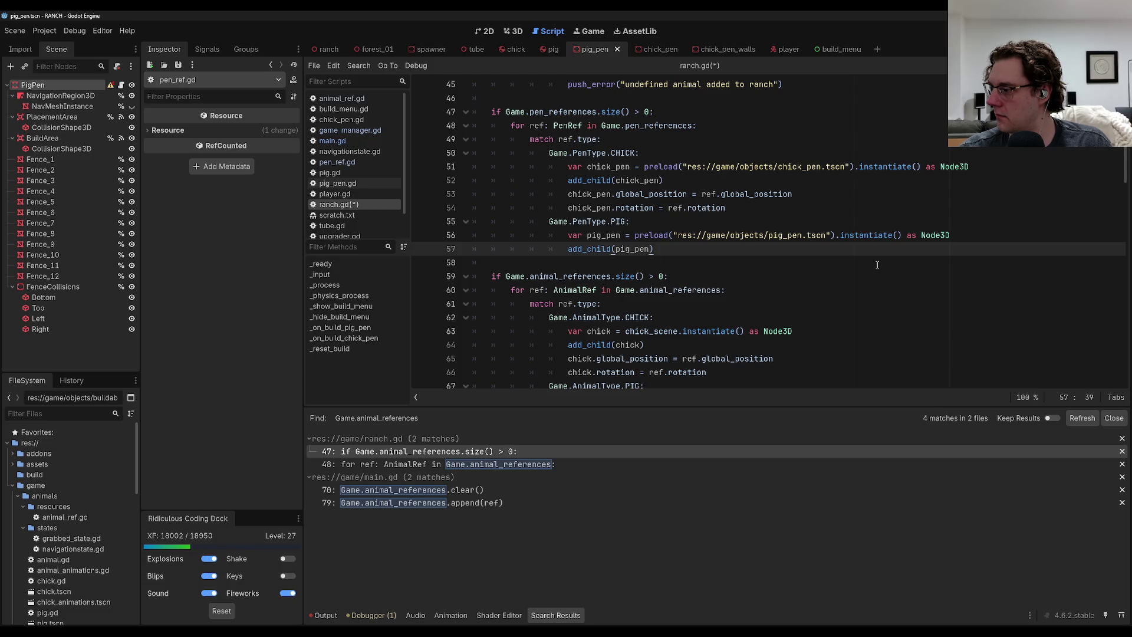
{"action": "key", "text": "Return"}
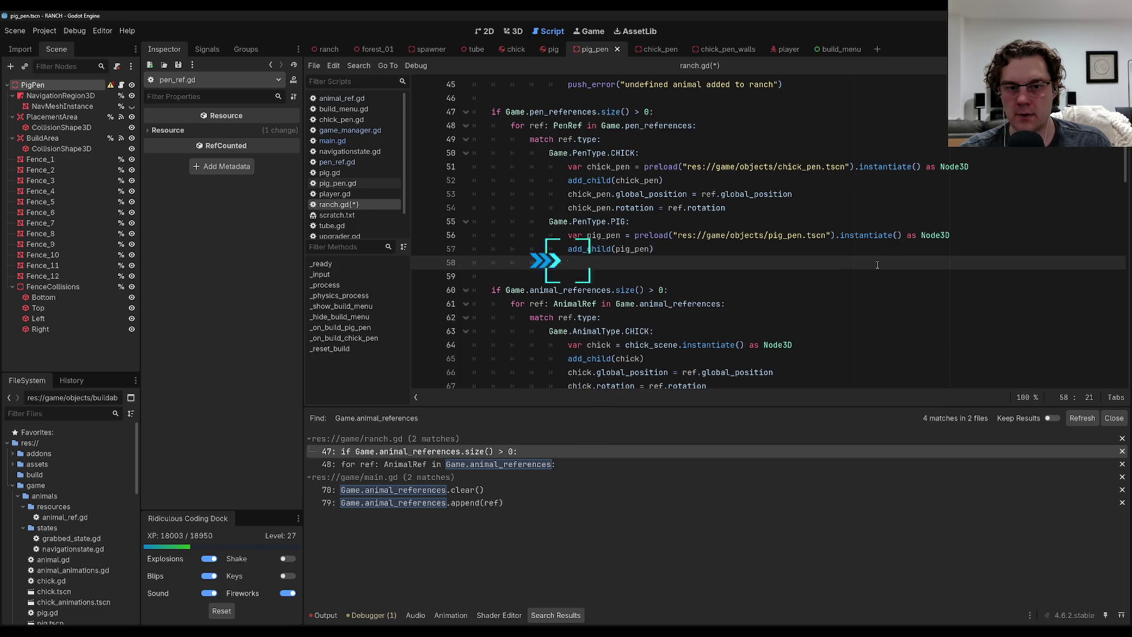
{"action": "type", "text": "pig_pen.global"}
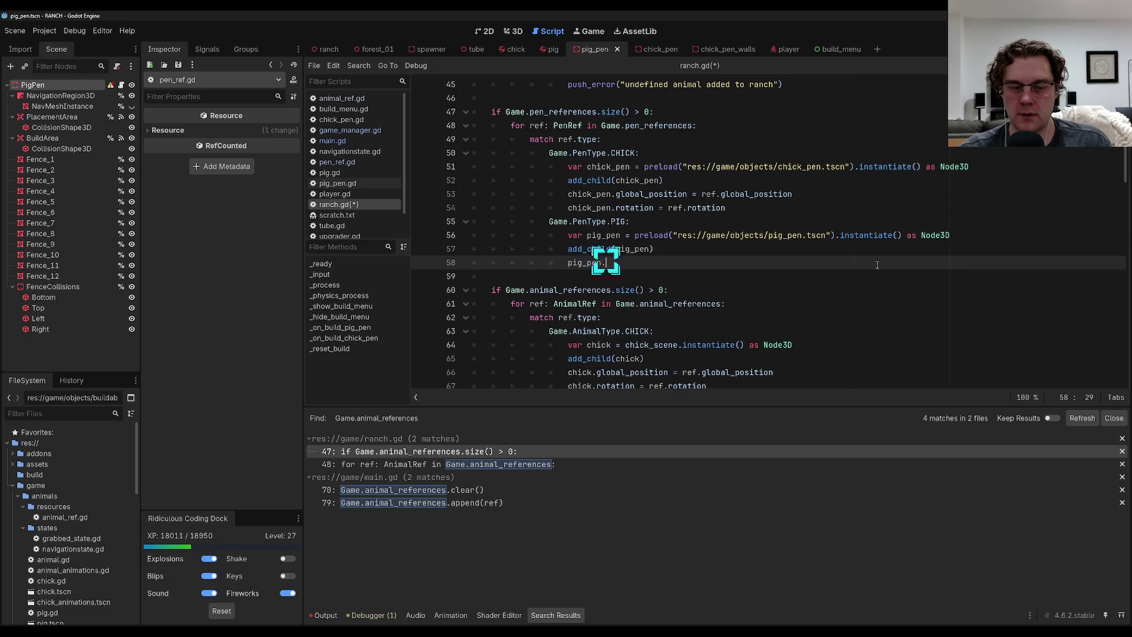
{"action": "key", "text": "Return"}
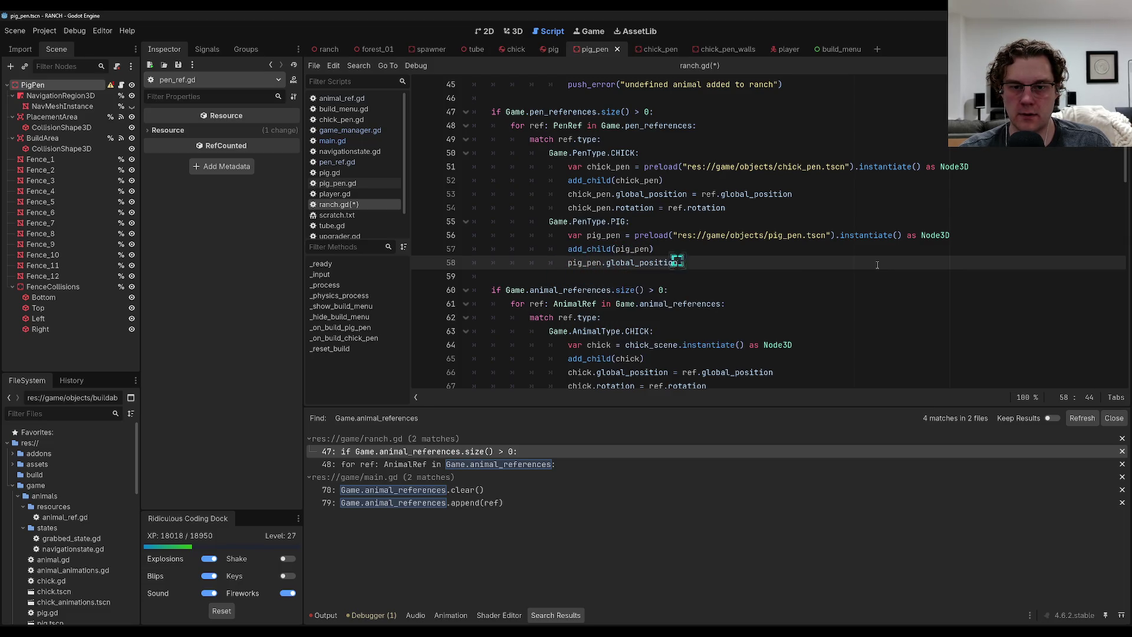
{"action": "type", "text": " = ref.global"}
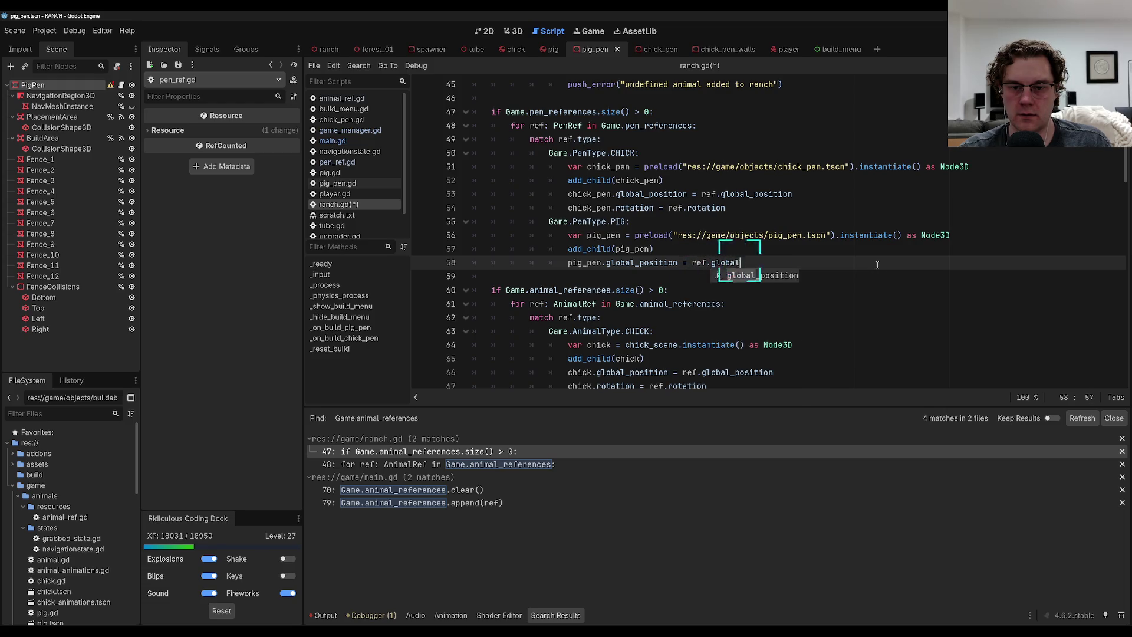
{"action": "key", "text": "Return"}
{"action": "key", "text": "Return"}
{"action": "type", "text": "pig_pen"}
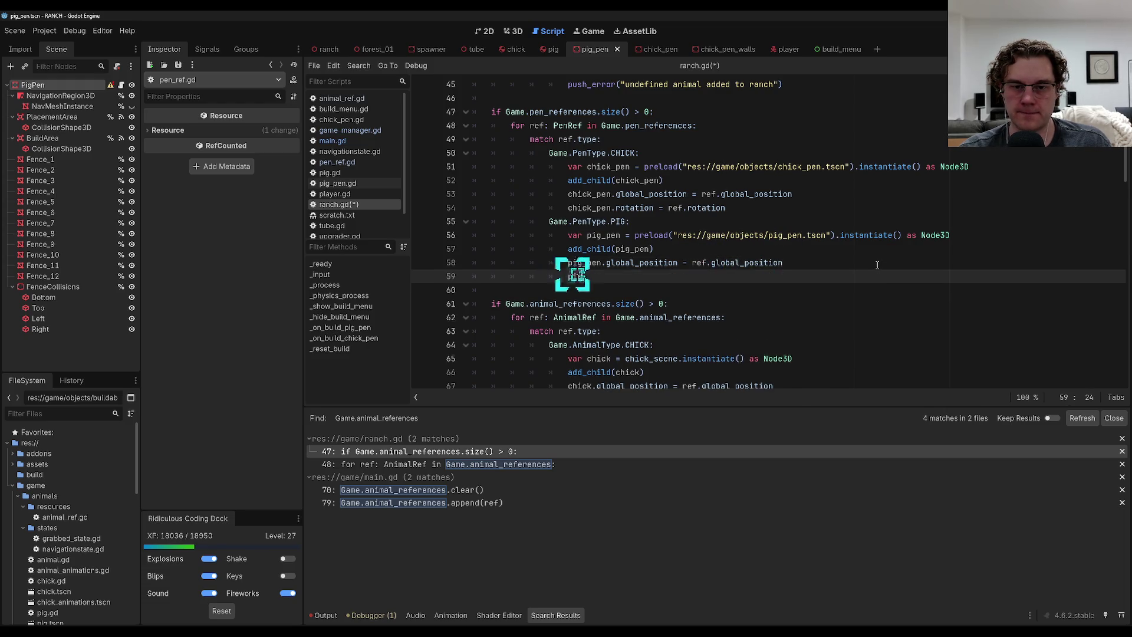
{"action": "type", "text": "ation = "}
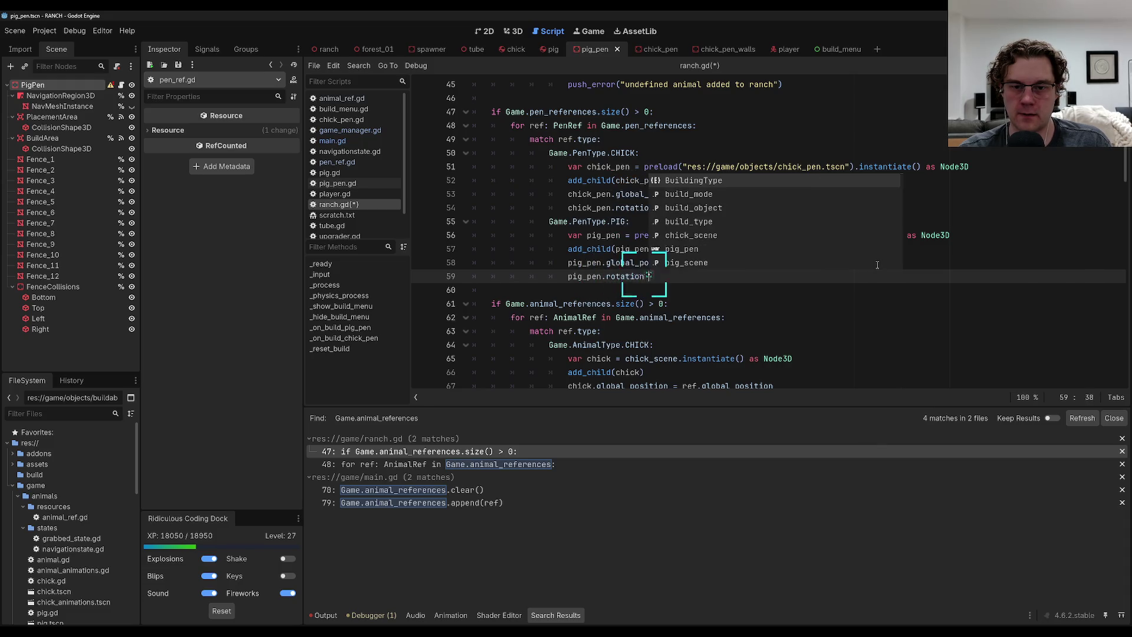
{"action": "type", "text": "ref.rotation"}
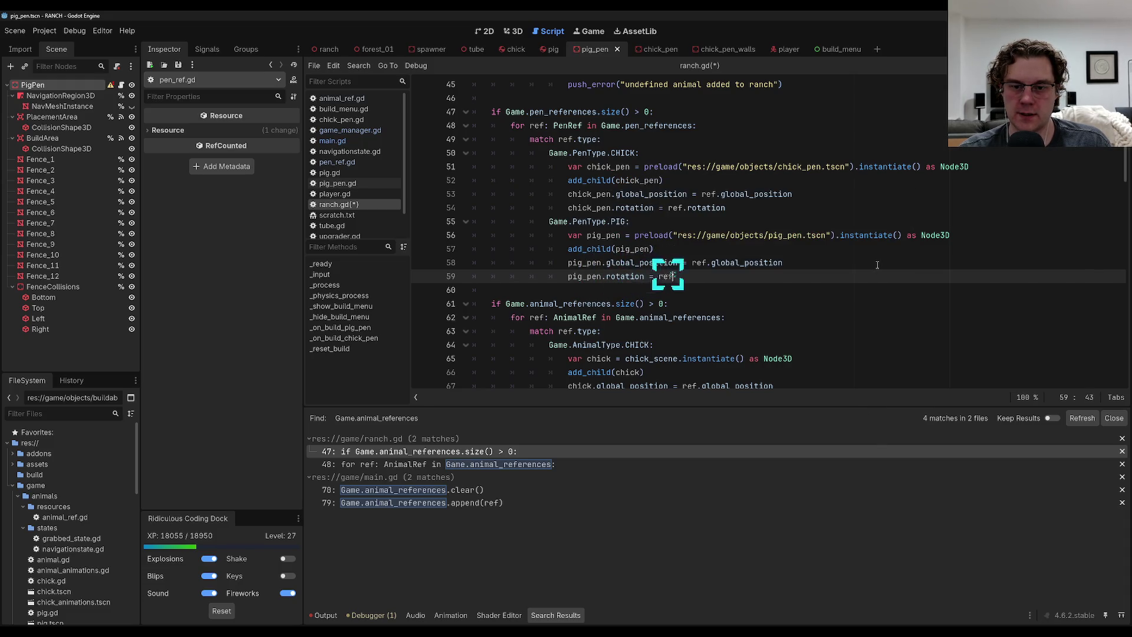
{"action": "key", "text": "ctrl+s"}
{"action": "key", "text": "Up"}
{"action": "key", "text": "Up"}
{"action": "key", "text": "Up"}
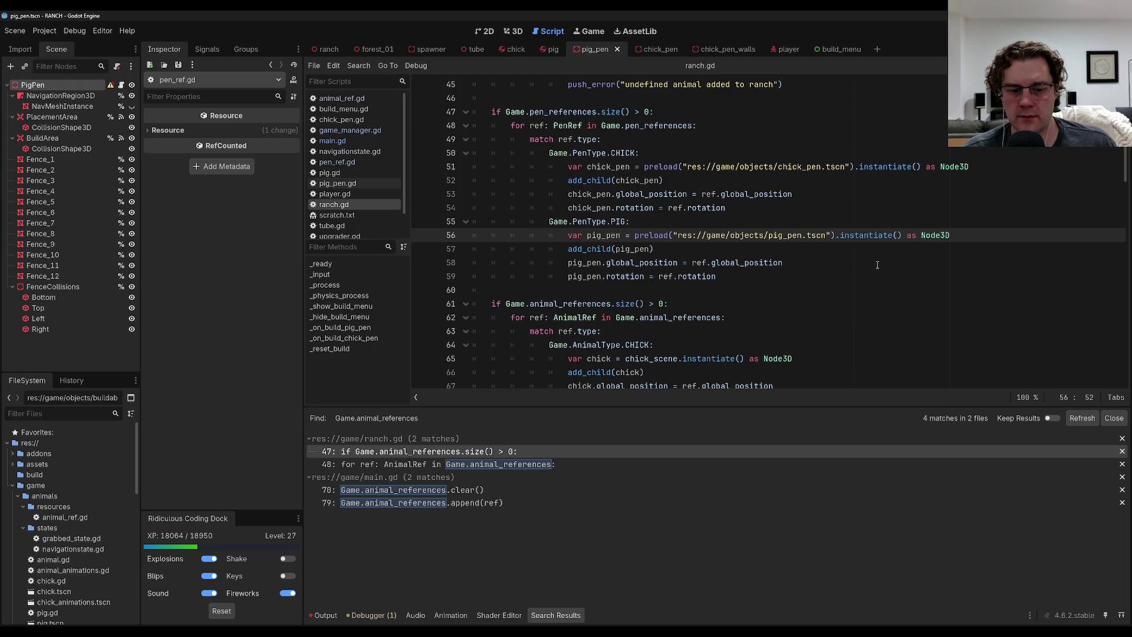
{"action": "left_click", "coordinate": [940, 189]}
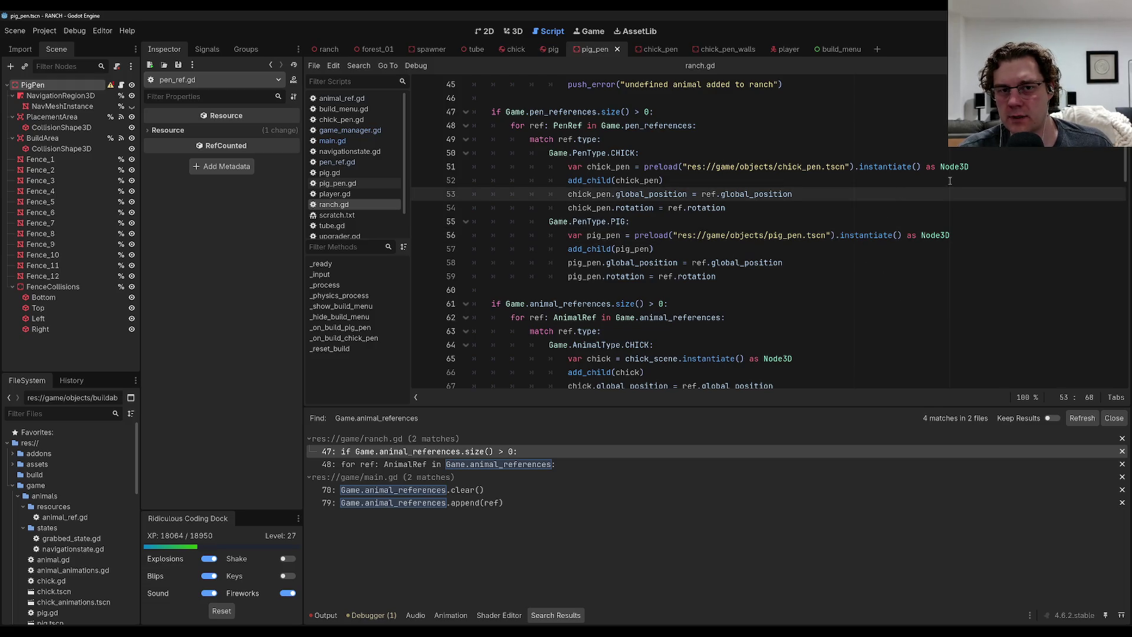
{"action": "scroll", "coordinate": [949, 181], "scroll_direction": "up", "scroll_amount": 2}
{"action": "scroll", "coordinate": [949, 181], "scroll_direction": "down", "scroll_amount": 1}
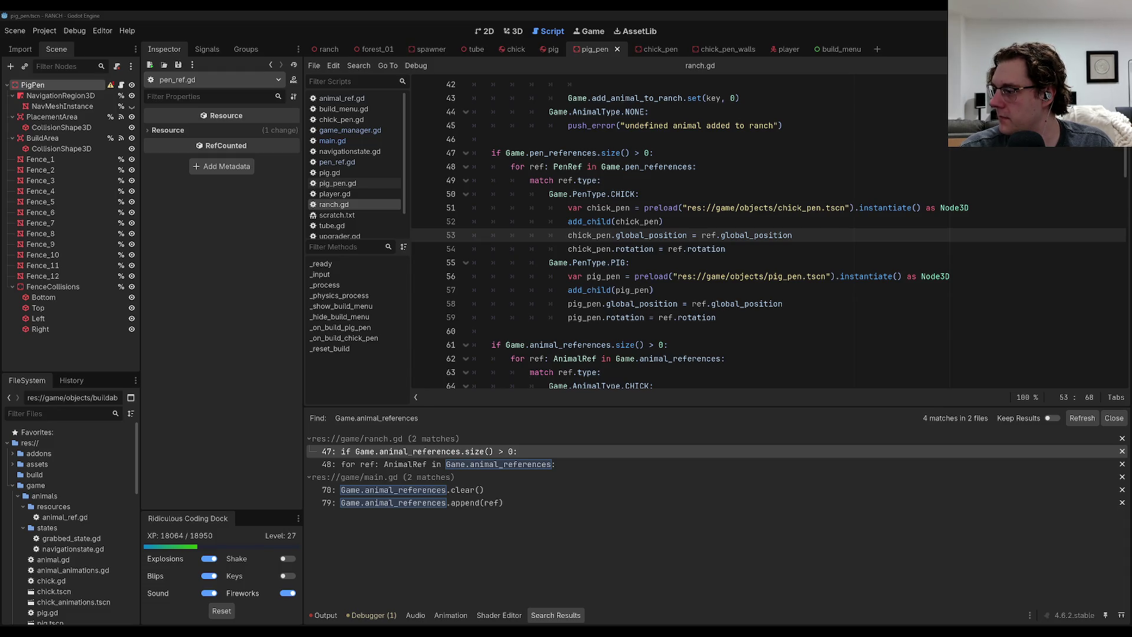
{"action": "left_click", "coordinate": [672, 275]}
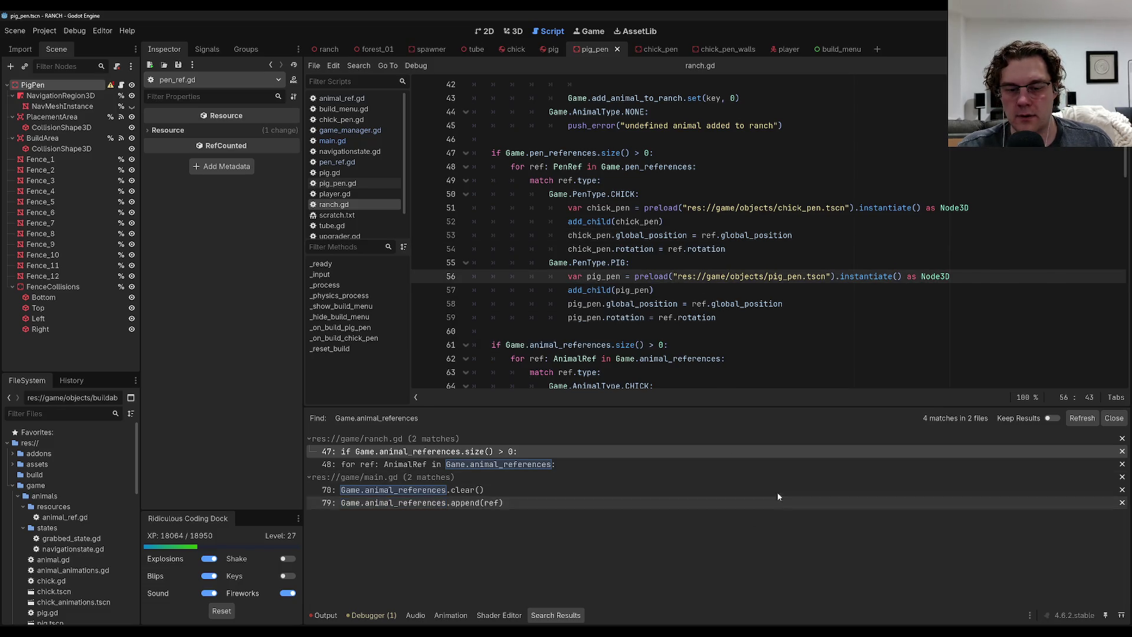
Run the game and, in build mode, place one chick pen and three pig pens.
{"action": "key", "text": "F5"}
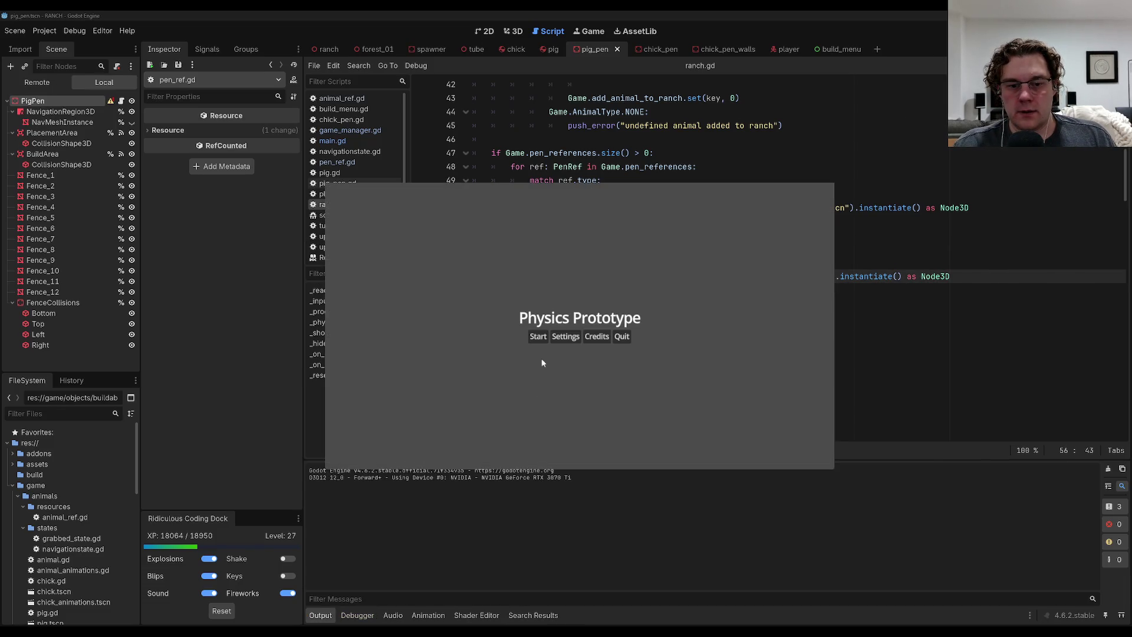
{"action": "left_click", "coordinate": [538, 337]}
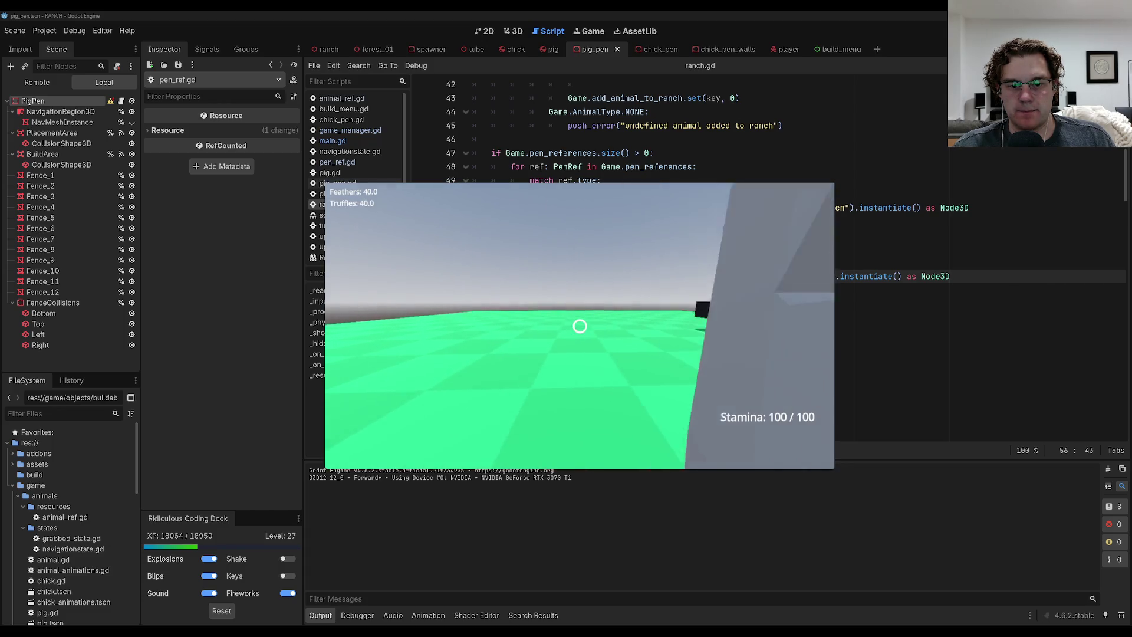
{"action": "key", "text": "b"}
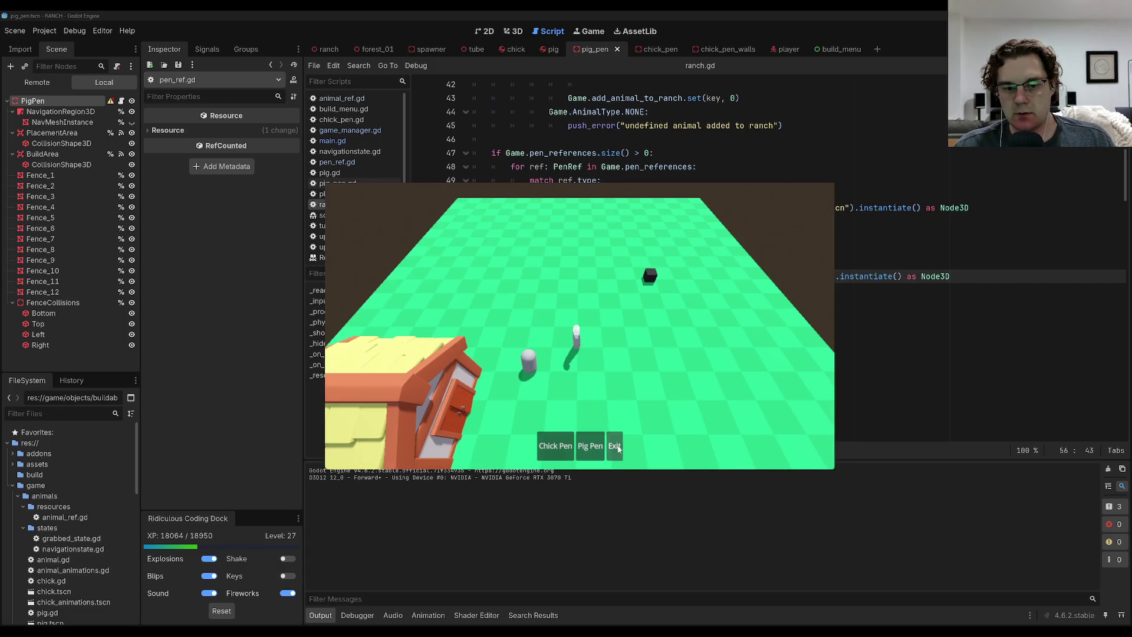
{"action": "left_click", "coordinate": [555, 446]}
{"action": "left_click", "coordinate": [528, 288]}
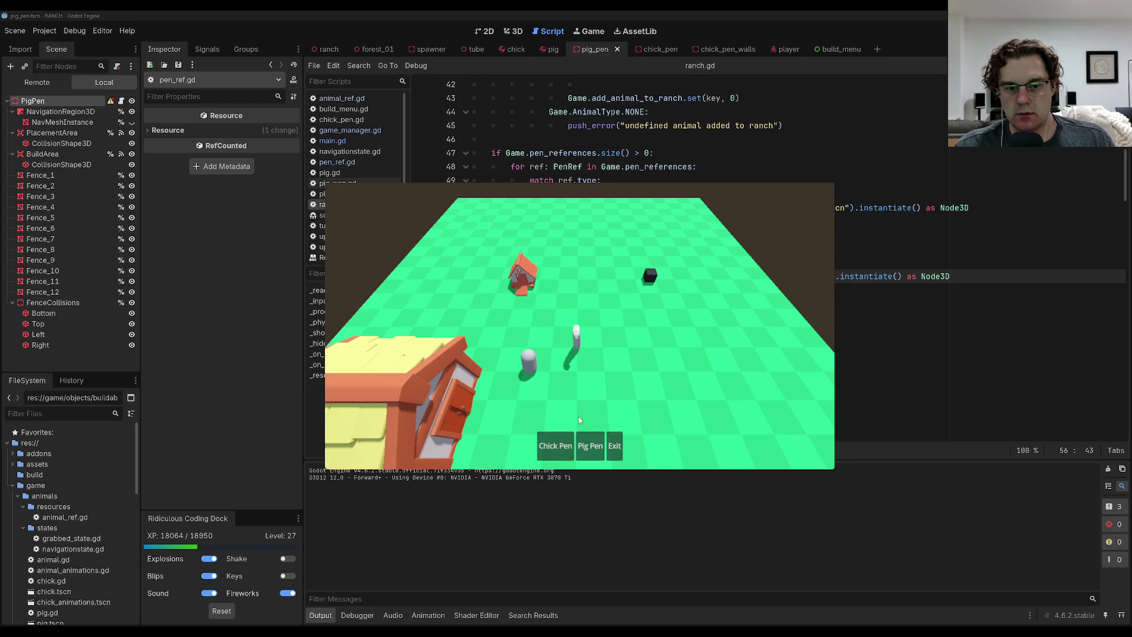
{"action": "left_click", "coordinate": [590, 446]}
{"action": "left_click", "coordinate": [586, 271]}
{"action": "left_click", "coordinate": [590, 446]}
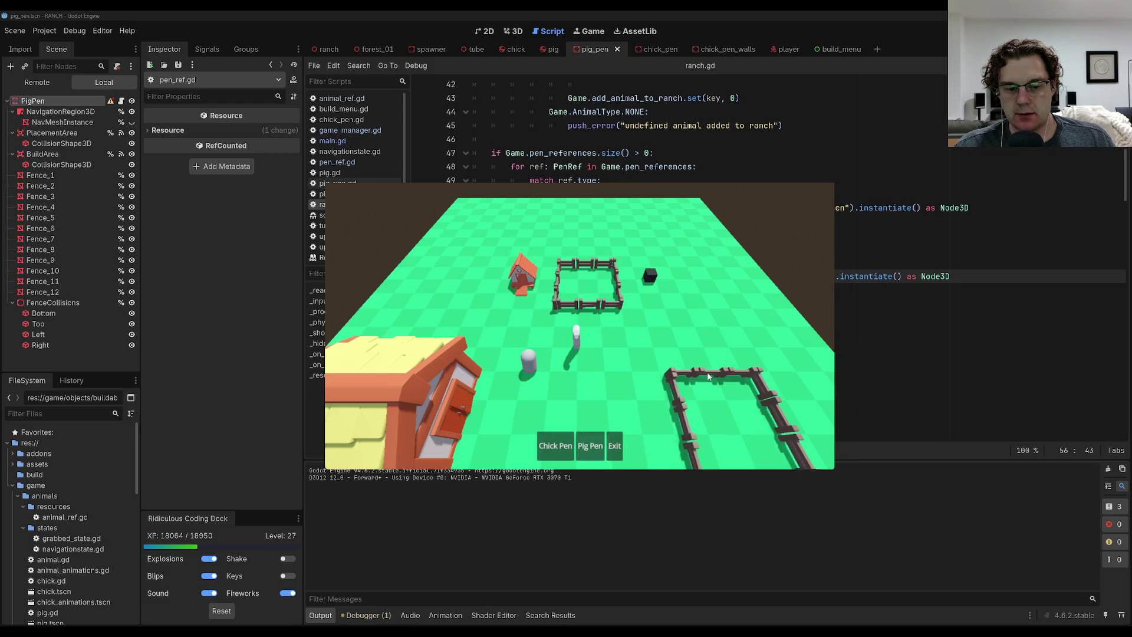
{"action": "left_click", "coordinate": [699, 298]}
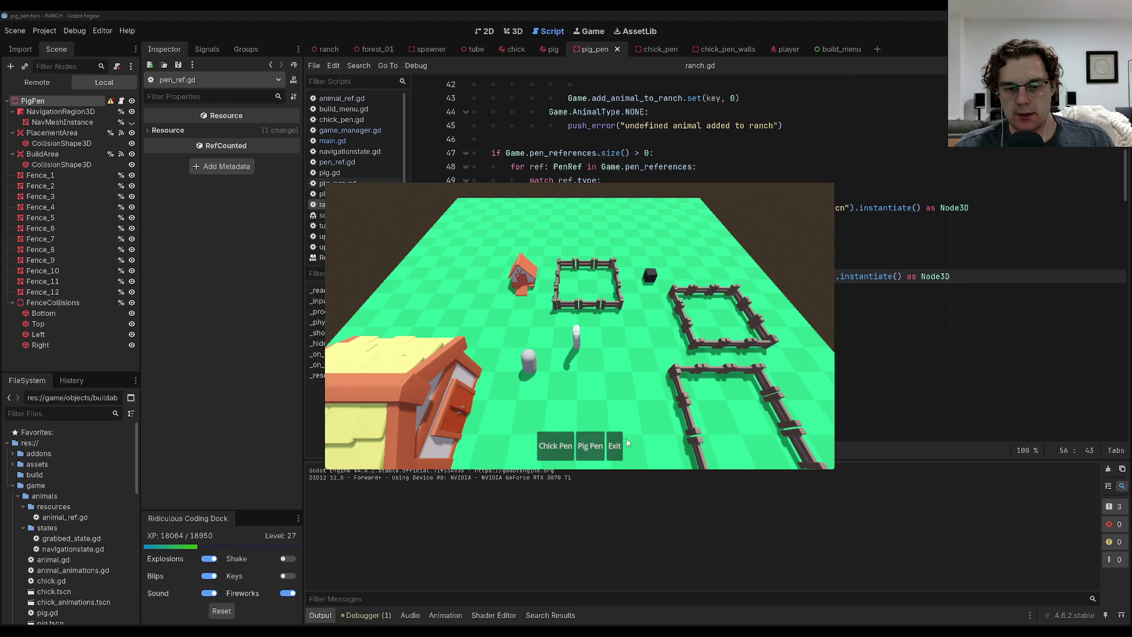
Leave build mode, walk toward the grey pillar, then pause and quit the game.
{"action": "left_click", "coordinate": [616, 445]}
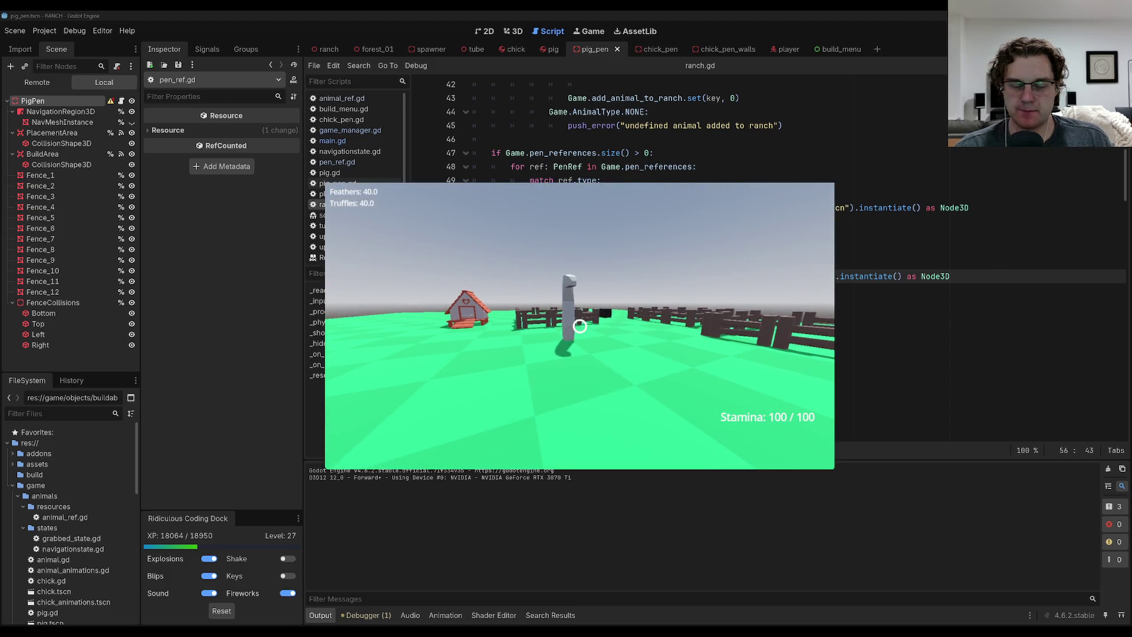
{"action": "key", "text": "w"}
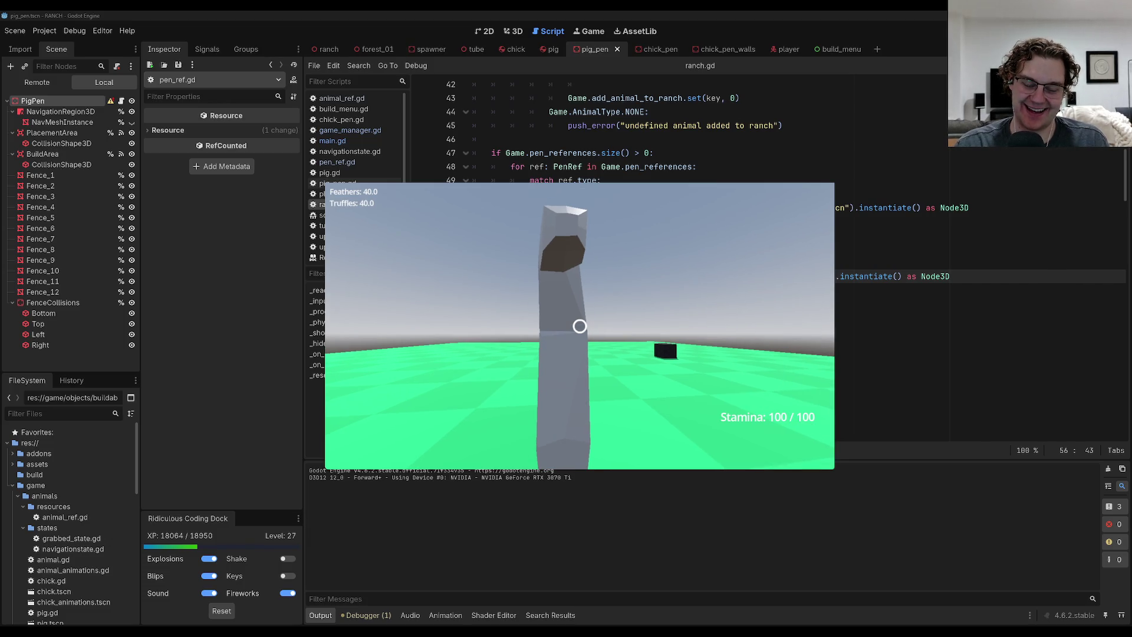
{"action": "key", "text": "Escape"}
{"action": "left_click", "coordinate": [587, 340]}
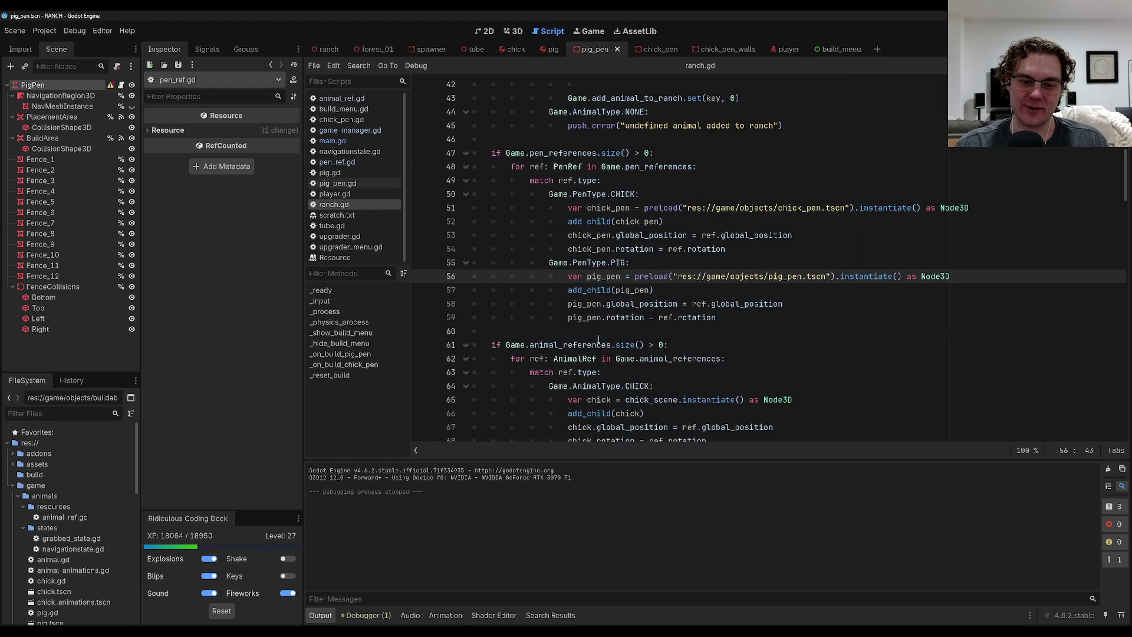
Search the project for Game.animal_references and open the main.gd line 79 match.
{"action": "left_click", "coordinate": [719, 324]}
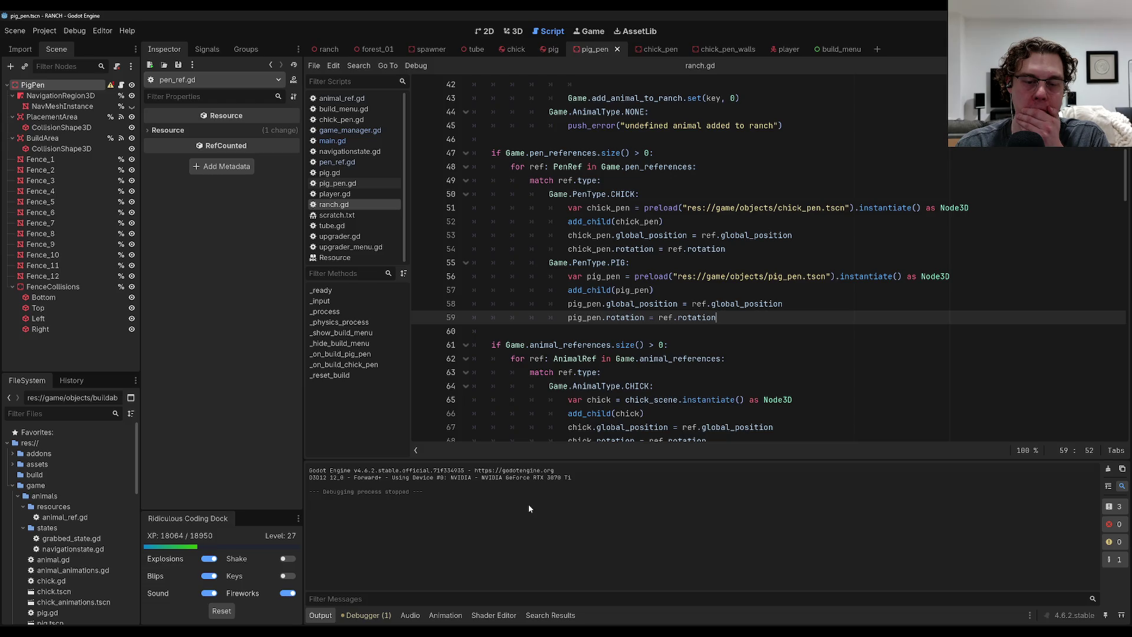
{"action": "key", "text": "ctrl+shift+f"}
{"action": "key", "text": "Return"}
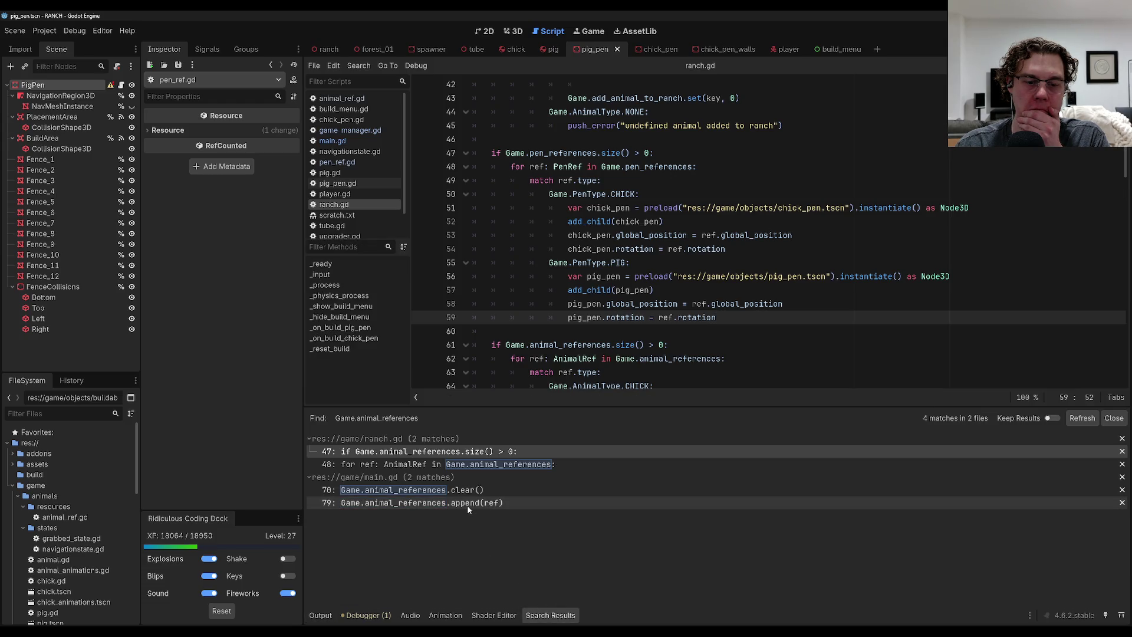
{"action": "left_click", "coordinate": [469, 503]}
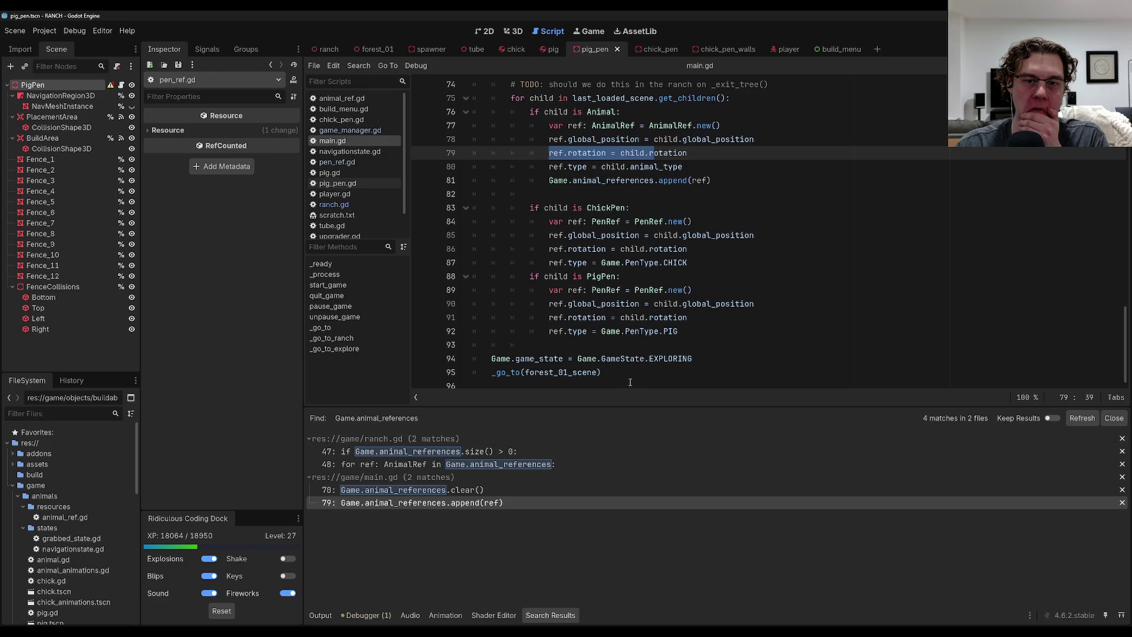
Add Game.pen_references.append(ref) after the ChickPen block on line 87 of main.gd.
{"action": "left_click", "coordinate": [764, 332]}
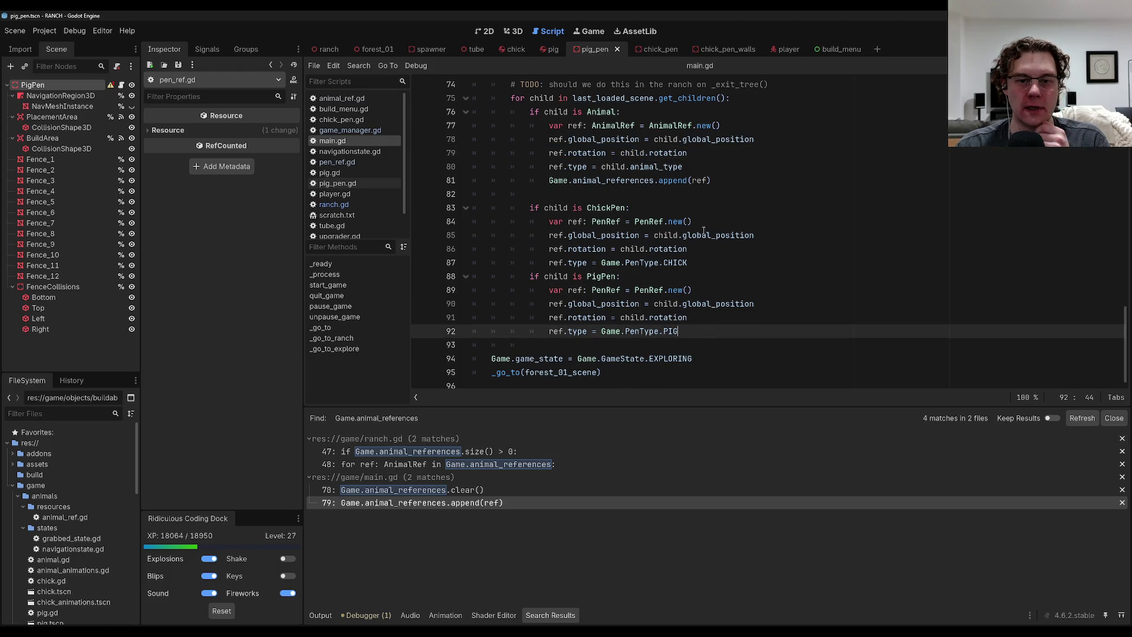
{"action": "left_click", "coordinate": [765, 270]}
{"action": "key", "text": "Return"}
{"action": "type", "text": "Game.p"}
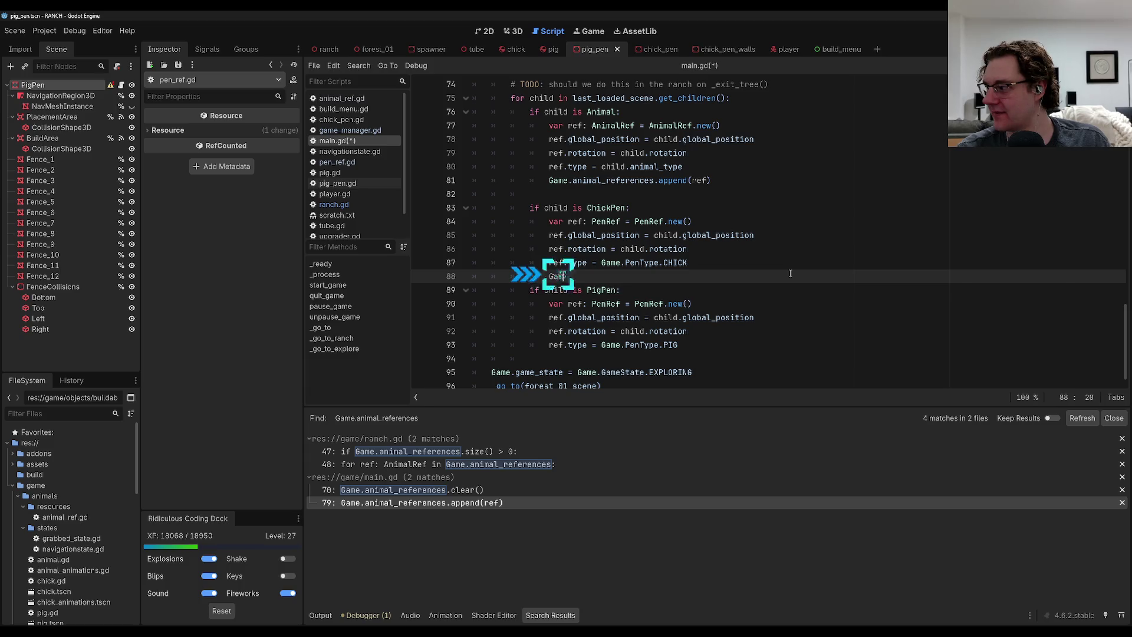
{"action": "key", "text": "BackSpace"}
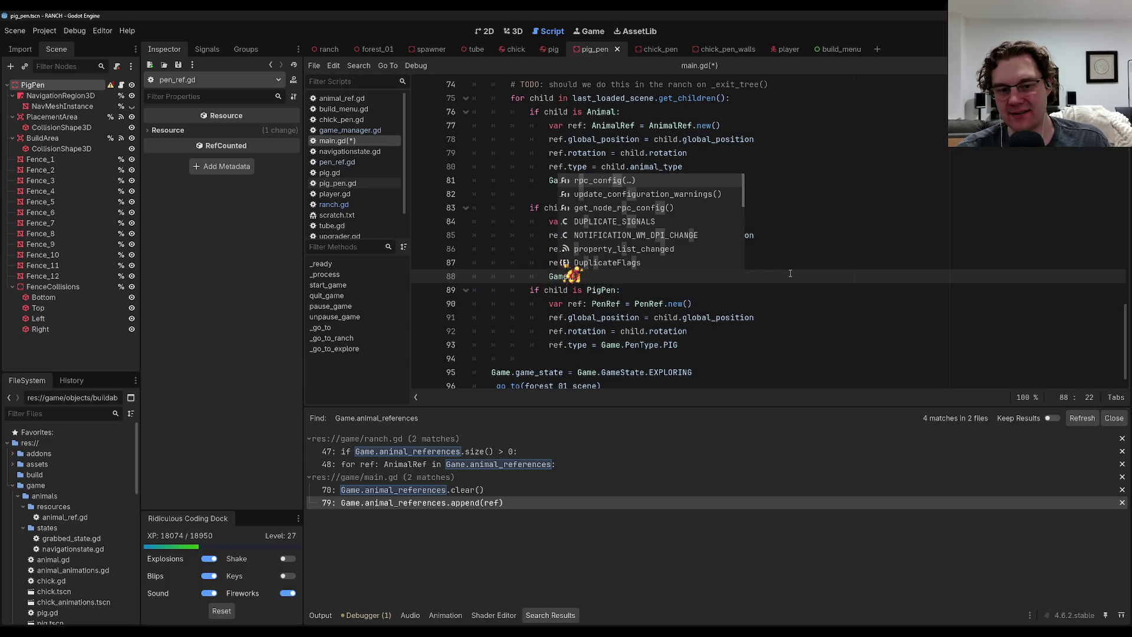
{"action": "type", "text": "pen"}
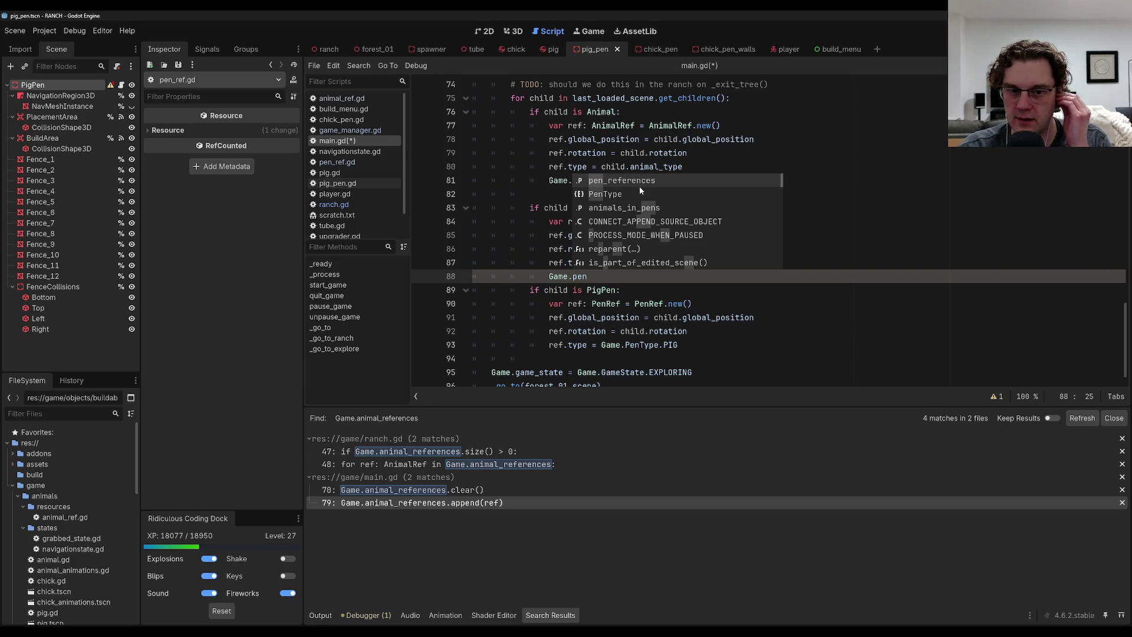
{"action": "key", "text": "Return"}
{"action": "type", "text": "."}
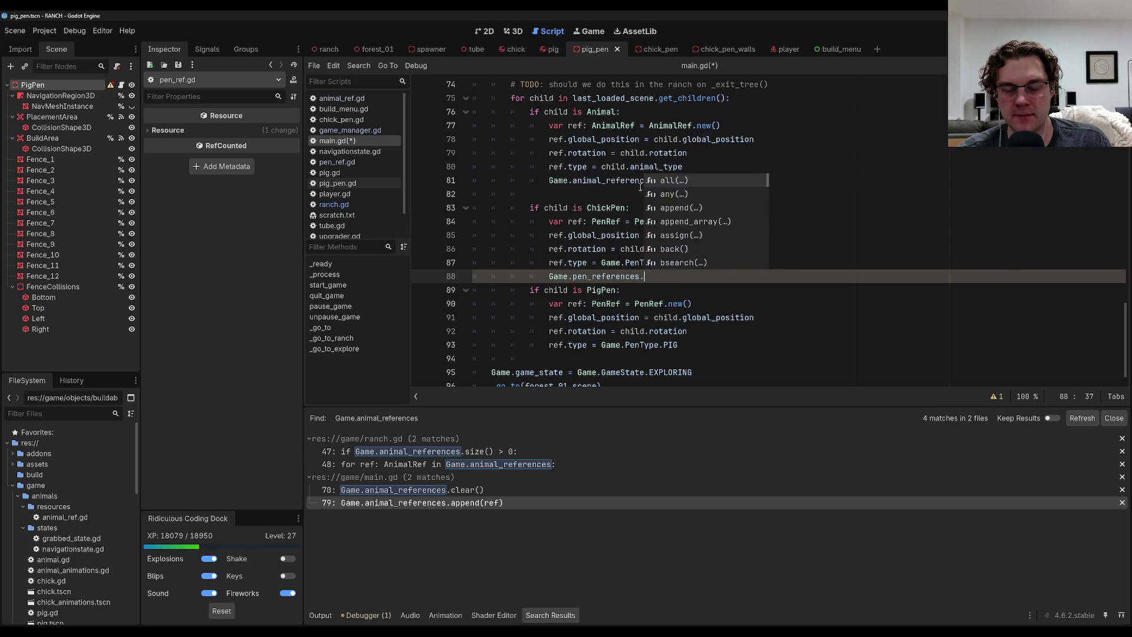
{"action": "type", "text": "app"}
{"action": "key", "text": "Return"}
{"action": "type", "text": "ref"}
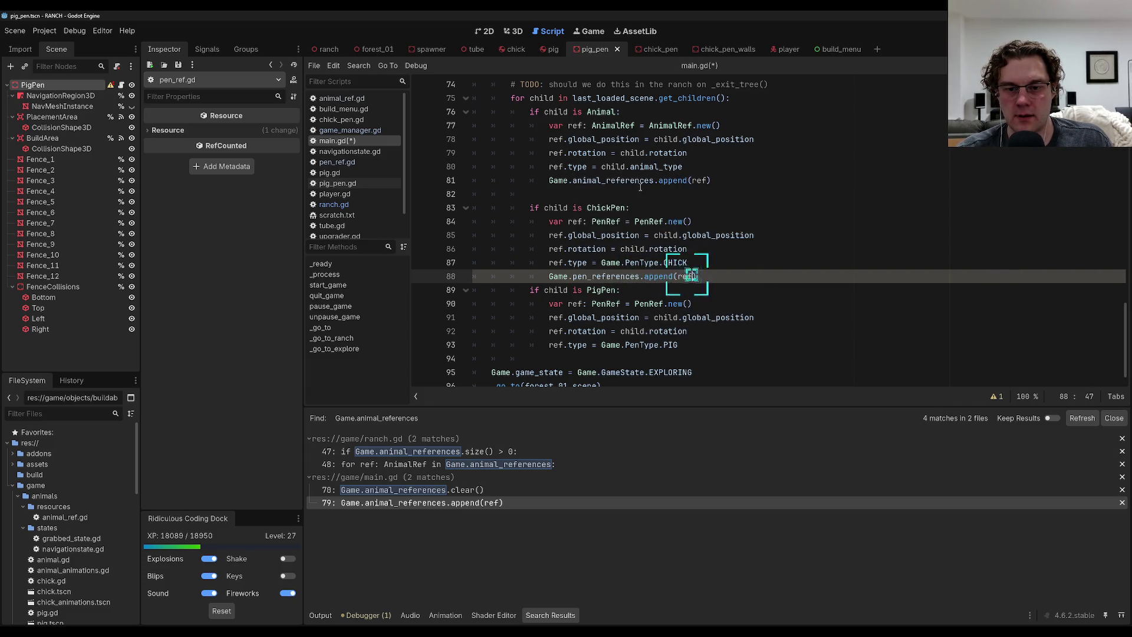
Copy the append line into the end of the PigPen block and save main.gd.
{"action": "key", "text": "shift+Down"}
{"action": "key", "text": "shift+Down"}
{"action": "key", "text": "shift+Up"}
{"action": "key", "text": "shift+Up"}
{"action": "key", "text": "shift+Up"}
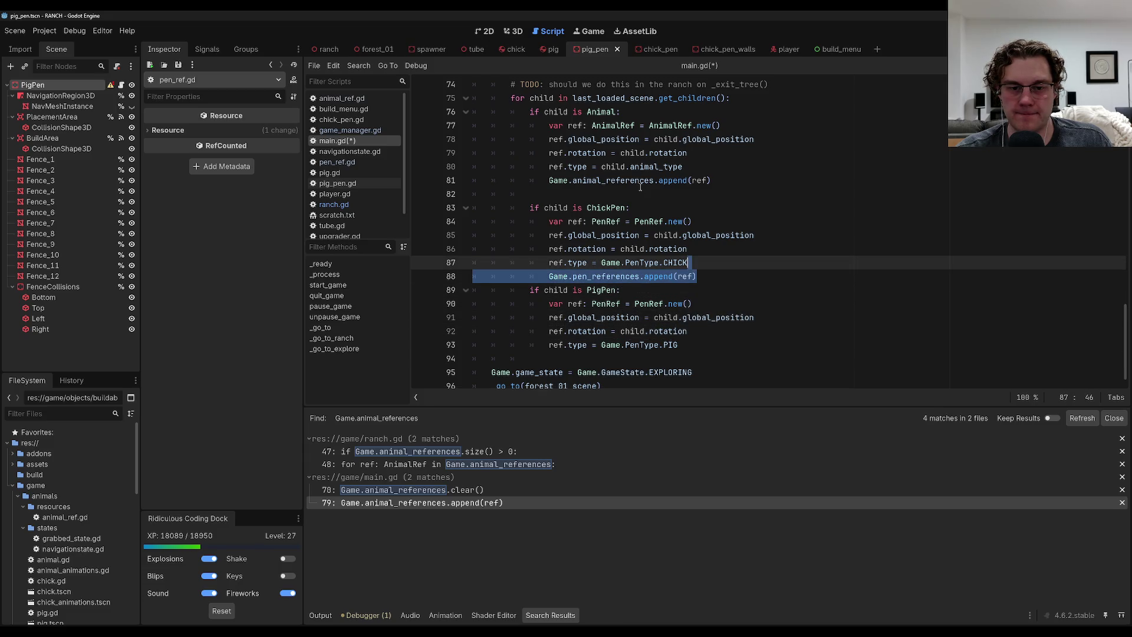
{"action": "key", "text": "ctrl+c"}
{"action": "key", "text": "Down"}
{"action": "key", "text": "Down"}
{"action": "key", "text": "Down"}
{"action": "key", "text": "ctrl+v"}
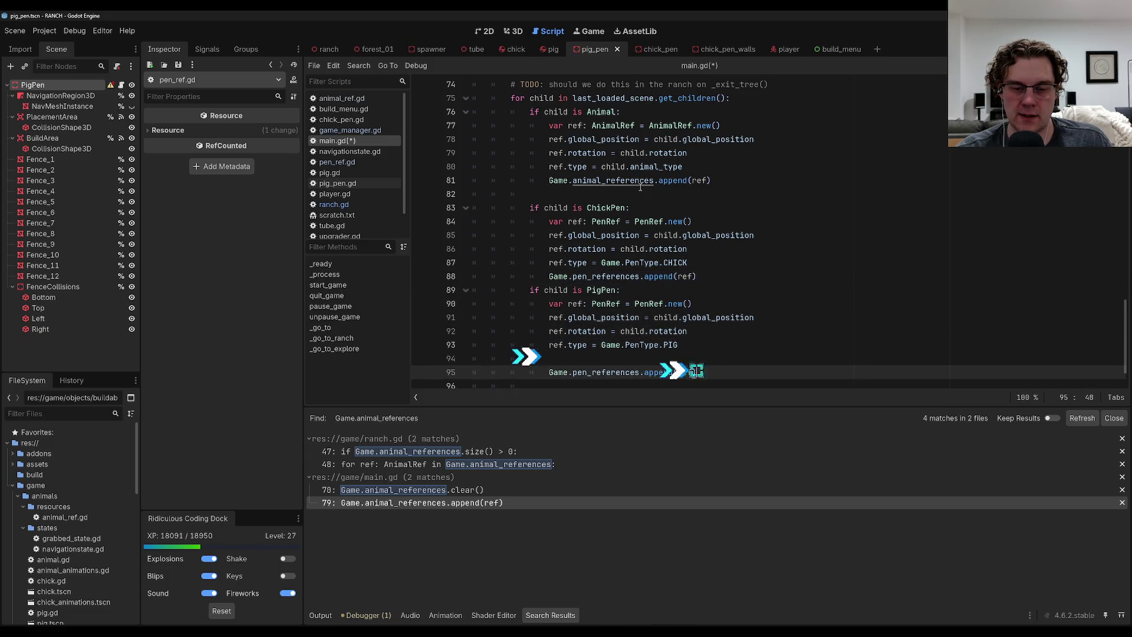
{"action": "key", "text": "Up"}
{"action": "key", "text": "BackSpace"}
{"action": "key", "text": "BackSpace"}
{"action": "key", "text": "BackSpace"}
{"action": "key", "text": "ctrl+s"}
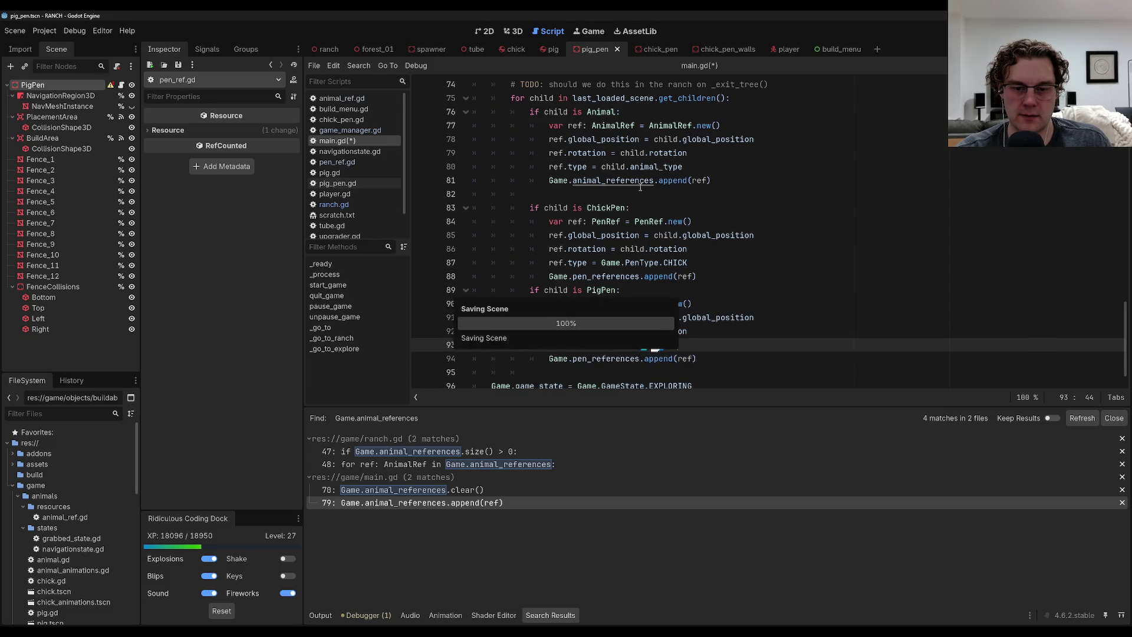
{"action": "key", "text": "Up"}
{"action": "key", "text": "Up"}
{"action": "key", "text": "Up"}
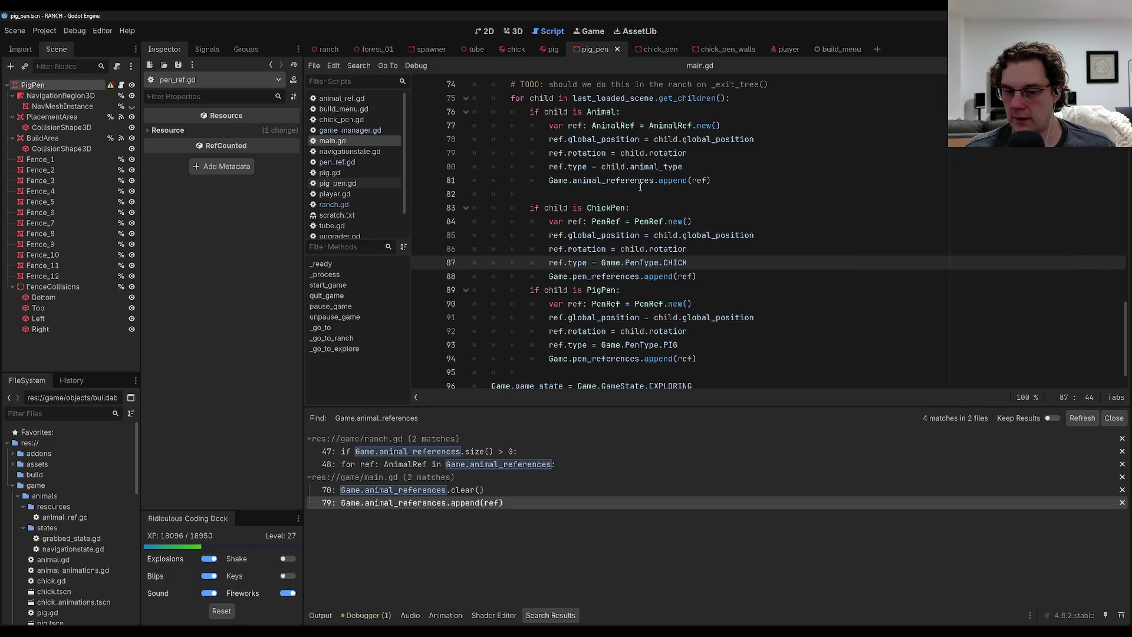
Run the project with F5 and start the game from the main menu.
{"action": "scroll", "coordinate": [640, 186], "scroll_direction": "down", "scroll_amount": 1}
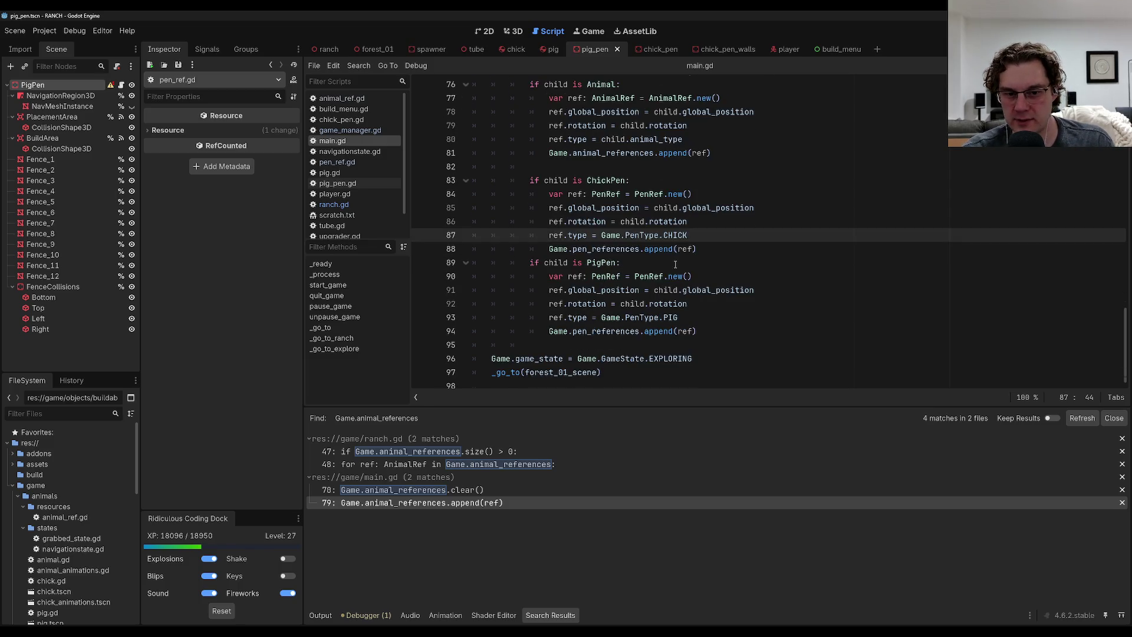
{"action": "left_click", "coordinate": [731, 282]}
{"action": "left_click", "coordinate": [777, 221]}
{"action": "key", "text": "F5"}
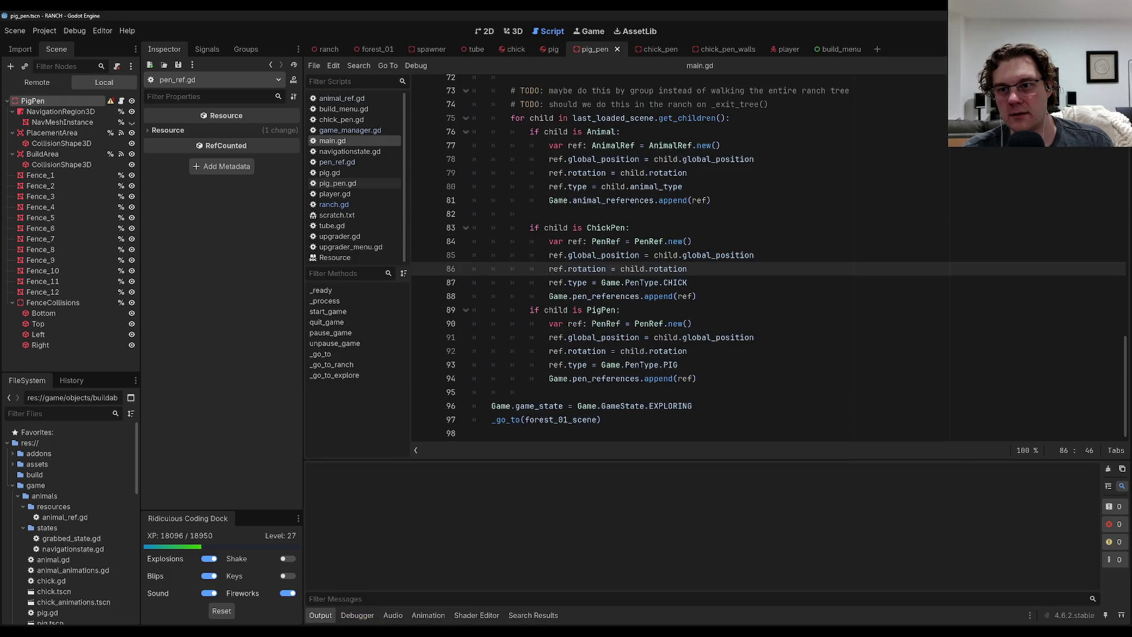
{"action": "left_click", "coordinate": [538, 336]}
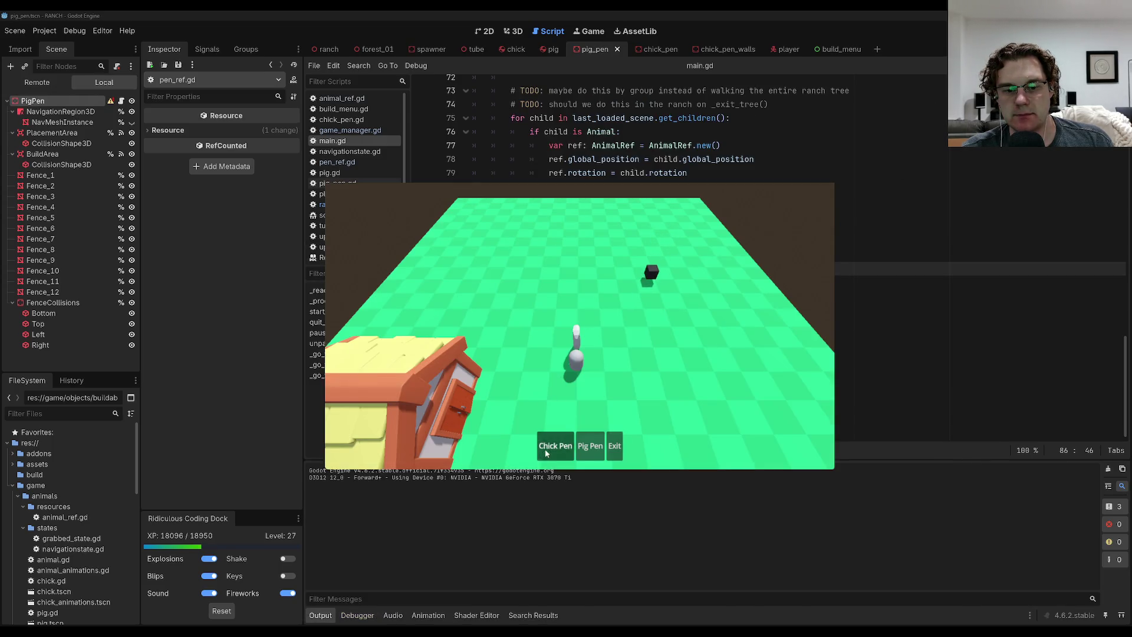
Build two chick pens side by side and a pig pen to their right, then exit build mode.
{"action": "left_click", "coordinate": [555, 446]}
{"action": "left_click", "coordinate": [555, 445]}
{"action": "left_click", "coordinate": [532, 298]}
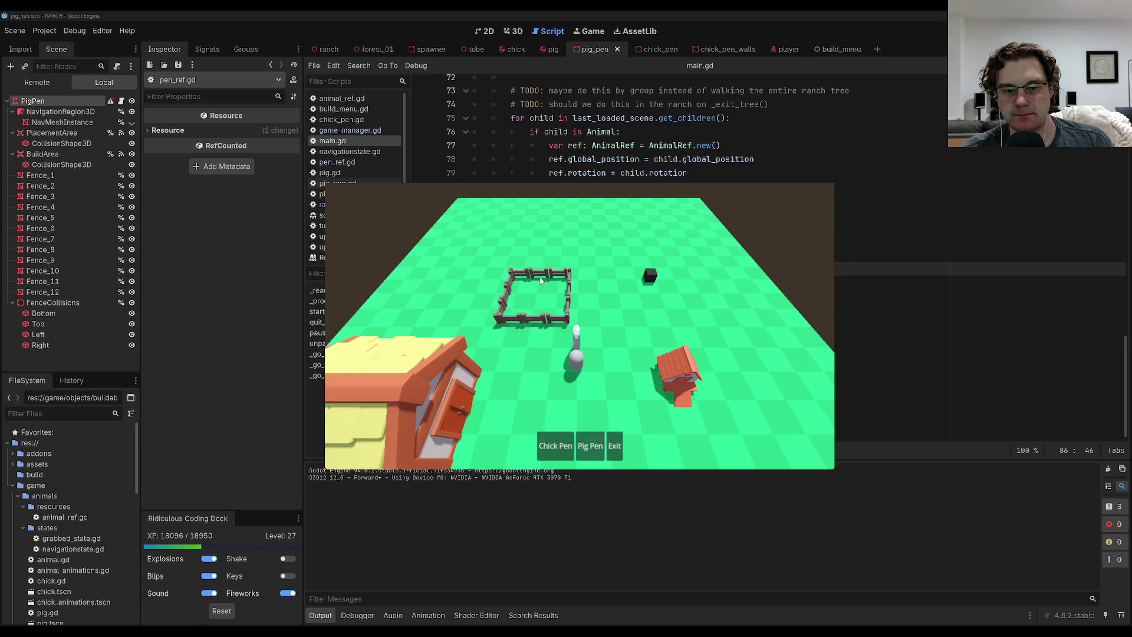
{"action": "left_click", "coordinate": [590, 446]}
{"action": "left_click", "coordinate": [604, 281]}
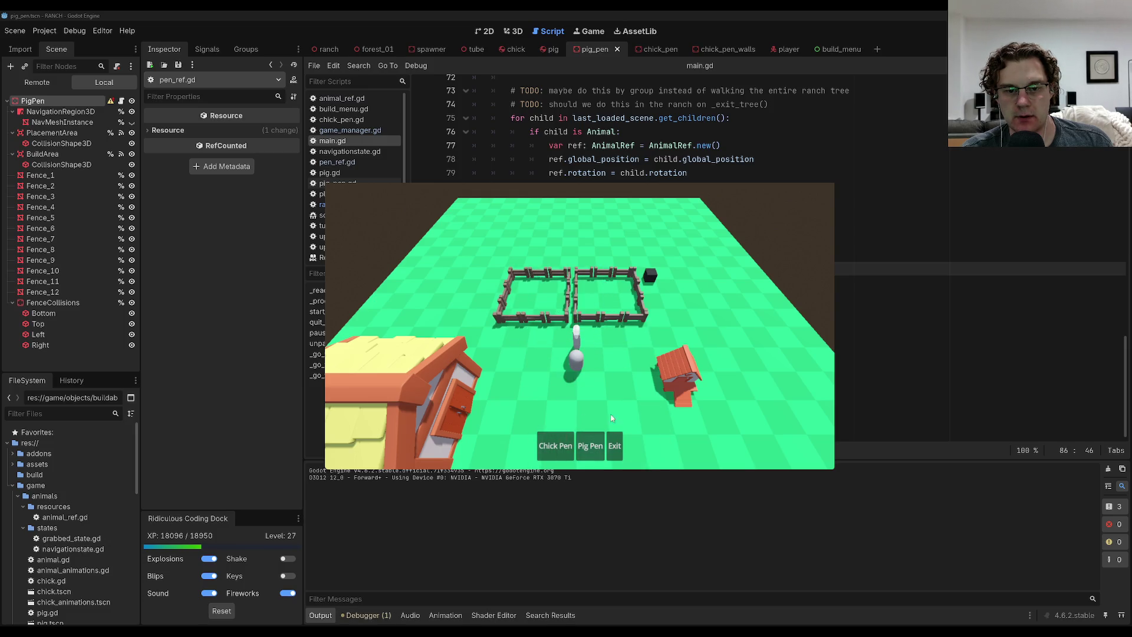
{"action": "left_click", "coordinate": [590, 446]}
{"action": "left_click", "coordinate": [669, 277]}
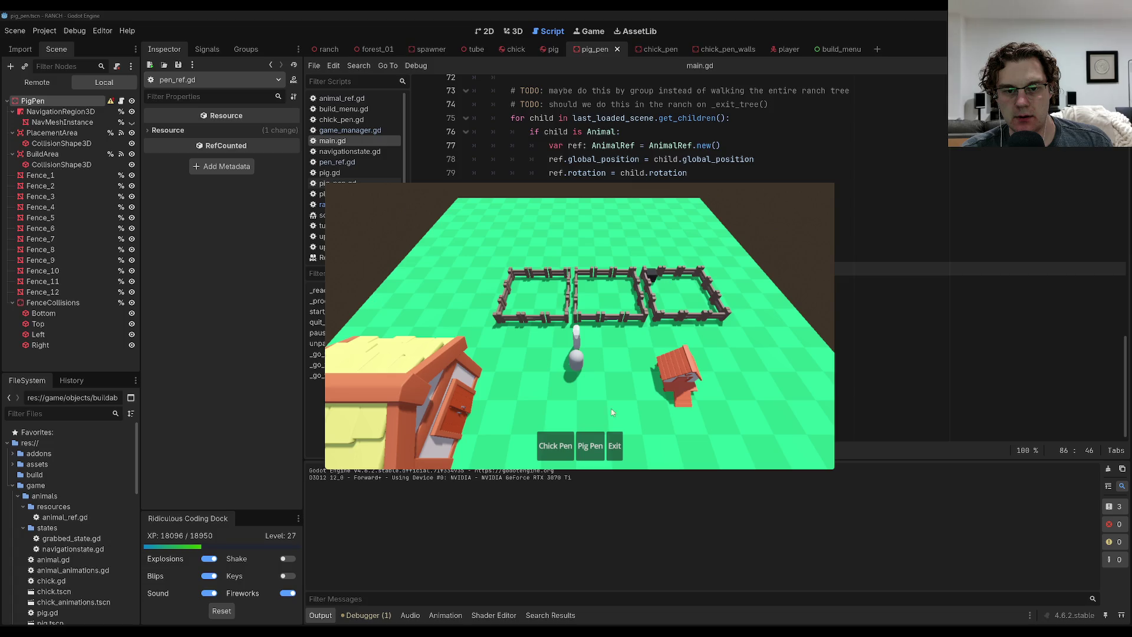
{"action": "left_click", "coordinate": [614, 446]}
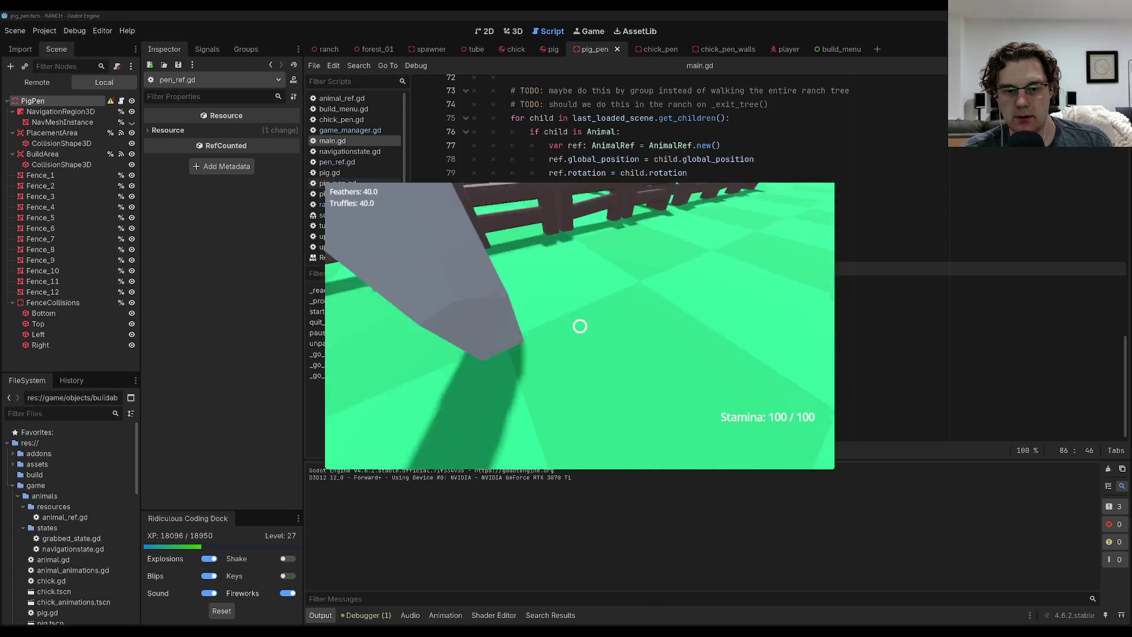
Walk along the fences among the placed pens, then pause and quit the game.
{"action": "key", "text": "w"}
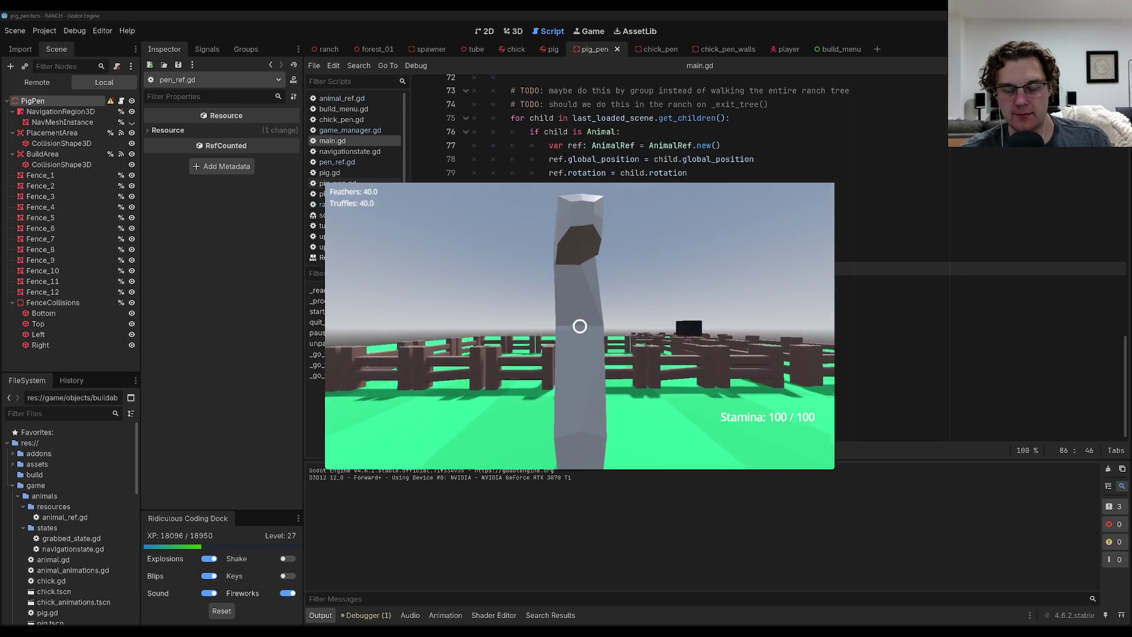
{"action": "key", "text": "w"}
{"action": "key", "text": "w"}
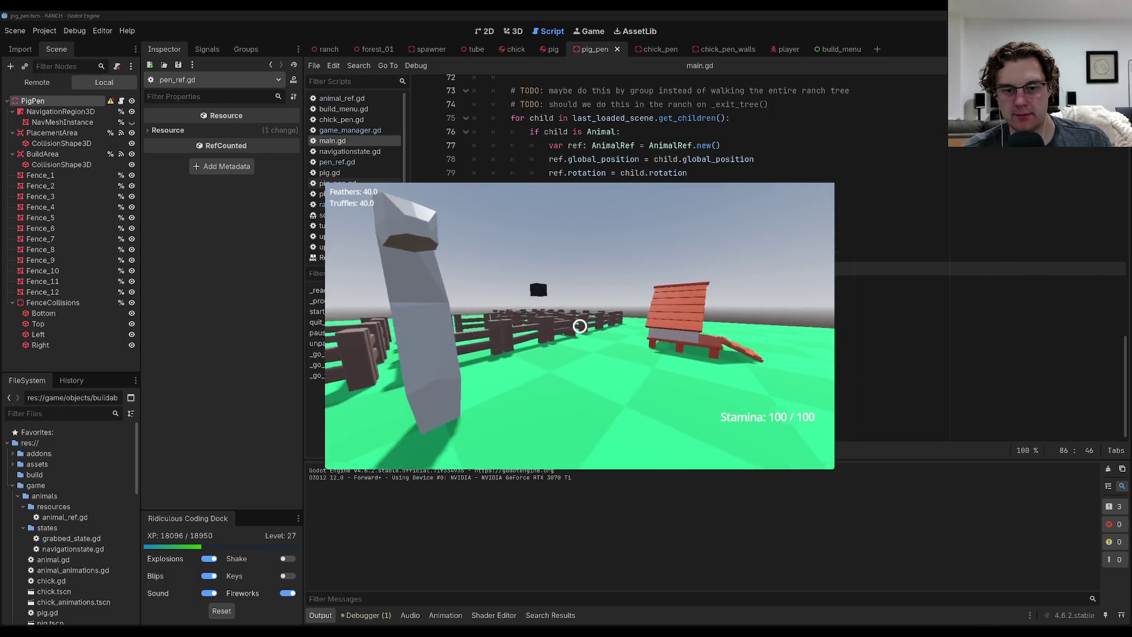
{"action": "key", "text": "w"}
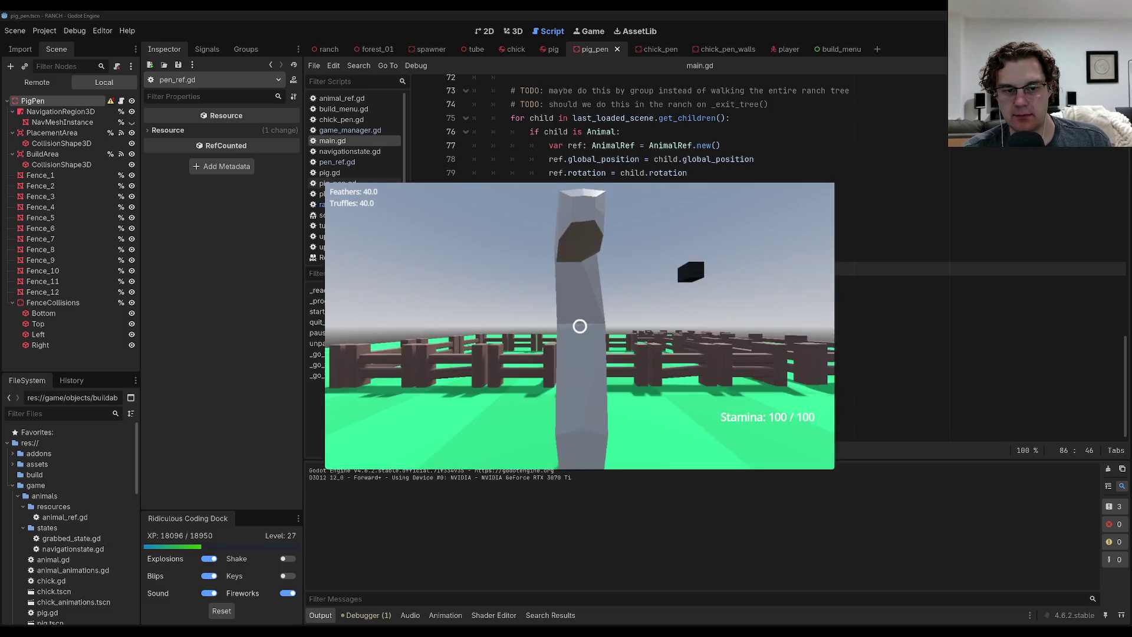
{"action": "key", "text": "w"}
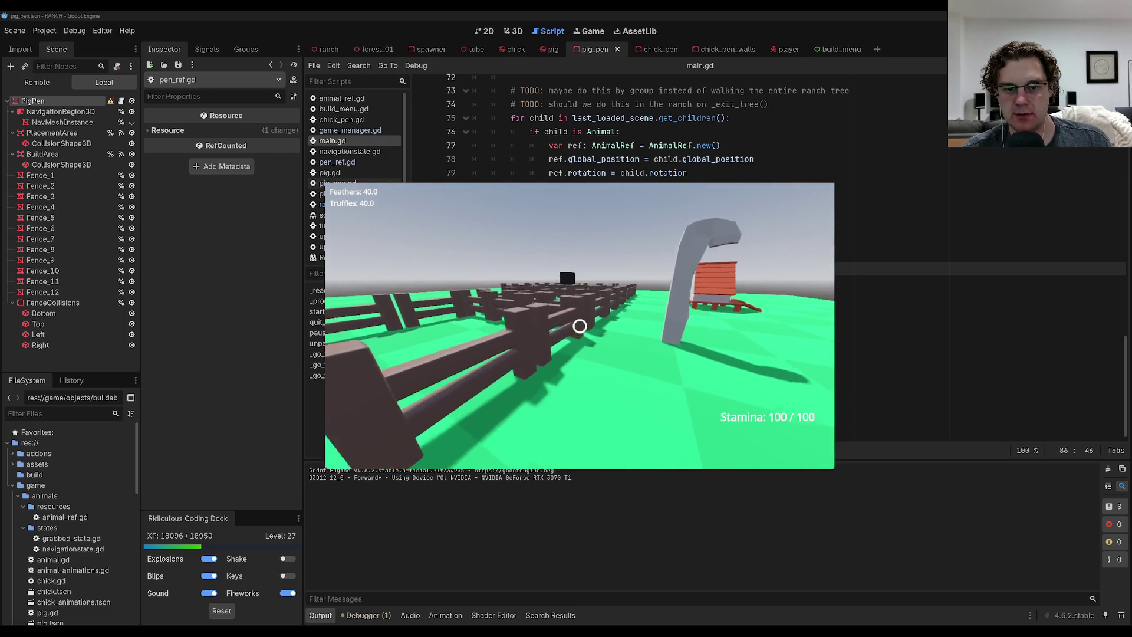
{"action": "key", "text": "w"}
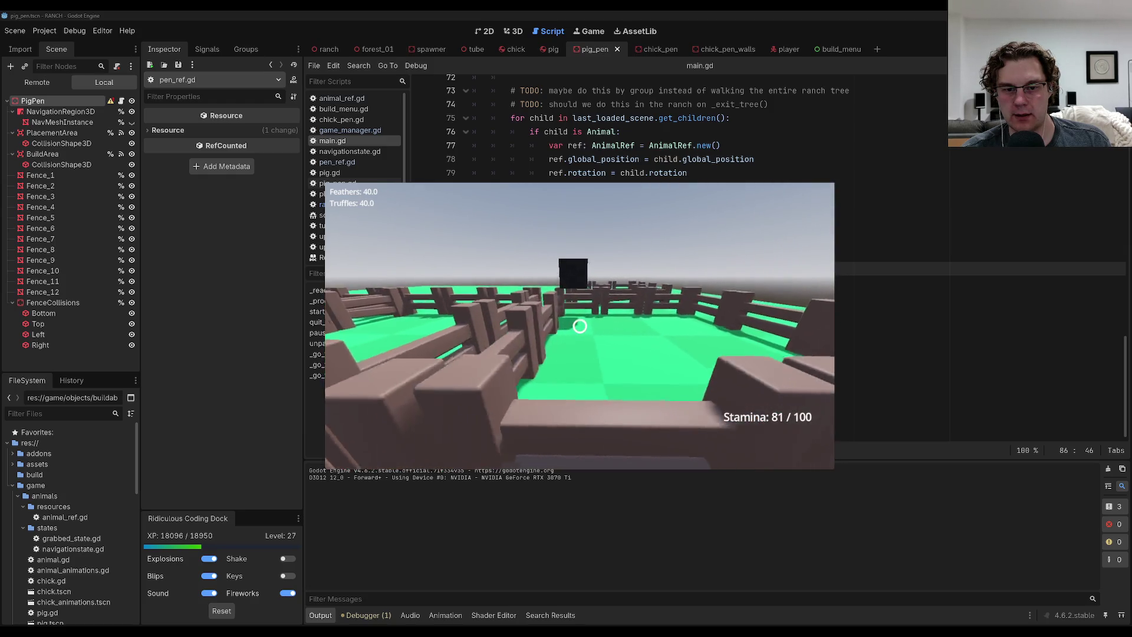
{"action": "mouse_move", "coordinate": [579, 325]}
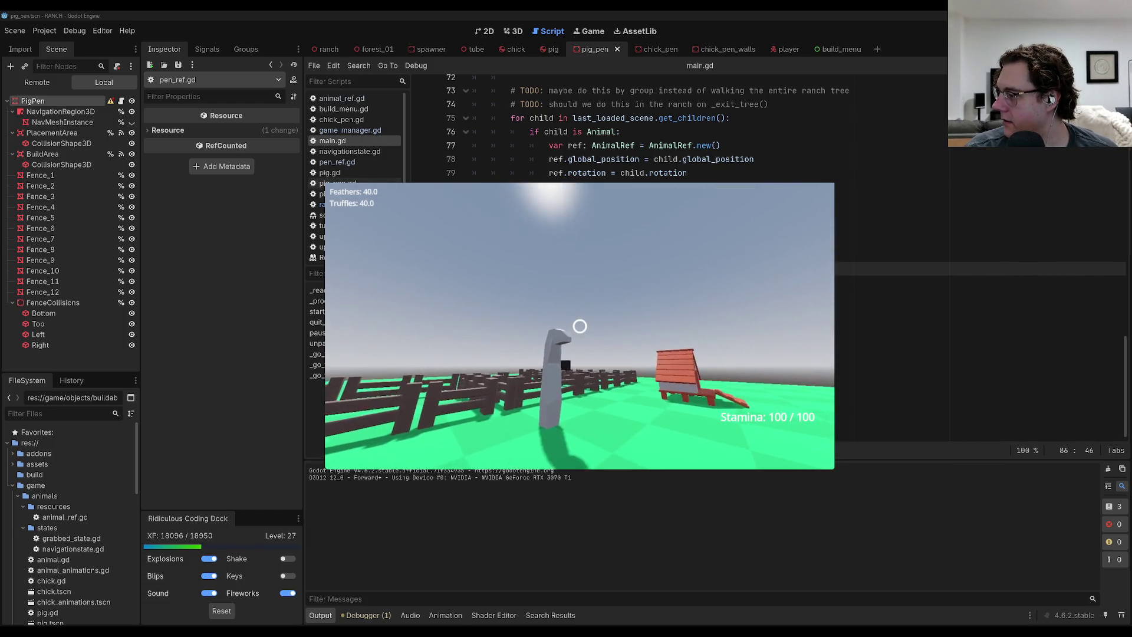
{"action": "key", "text": "Escape"}
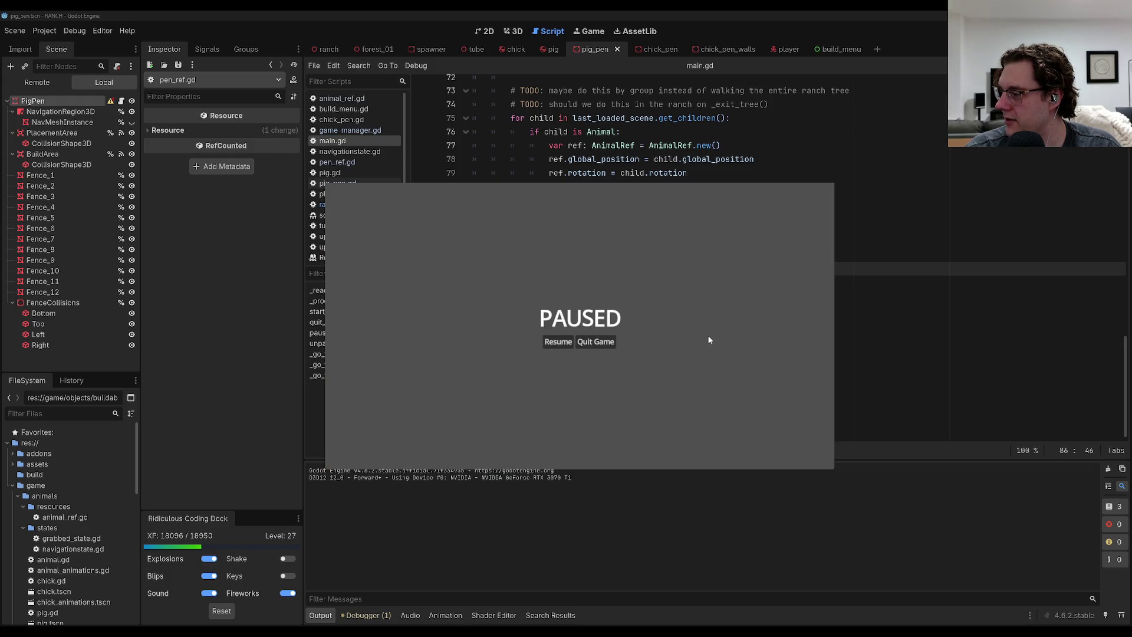
{"action": "left_click", "coordinate": [607, 342]}
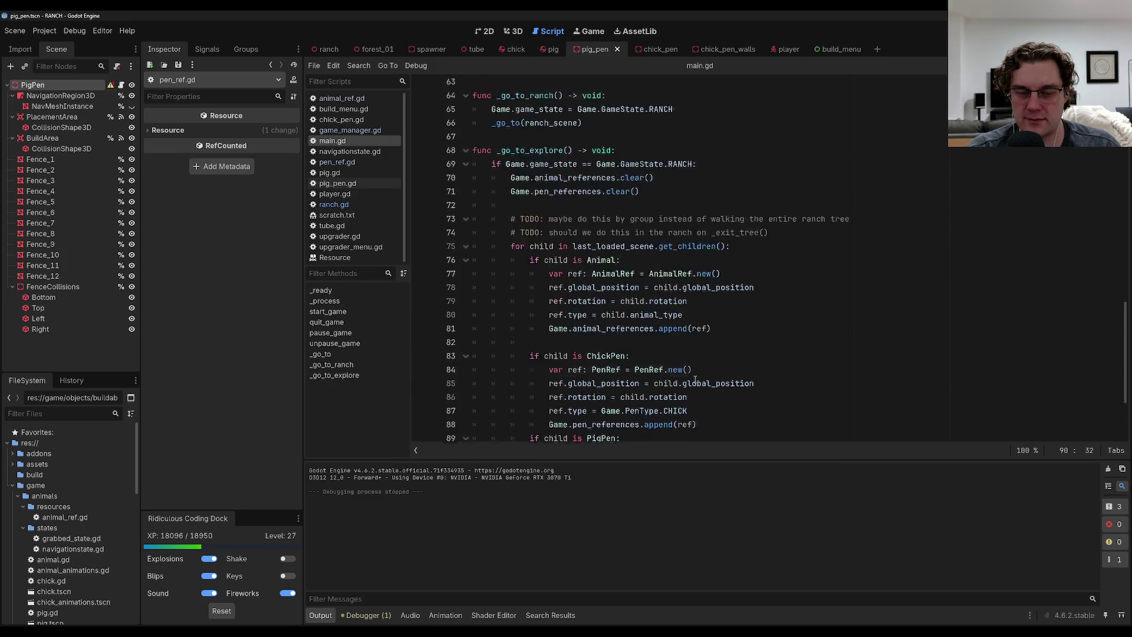
Enlarge the Ridiculous Coding Dock panel while working on lines 21–22 of main.gd's _ready function.
{"action": "scroll", "coordinate": [695, 379], "scroll_direction": "up", "scroll_amount": 20}
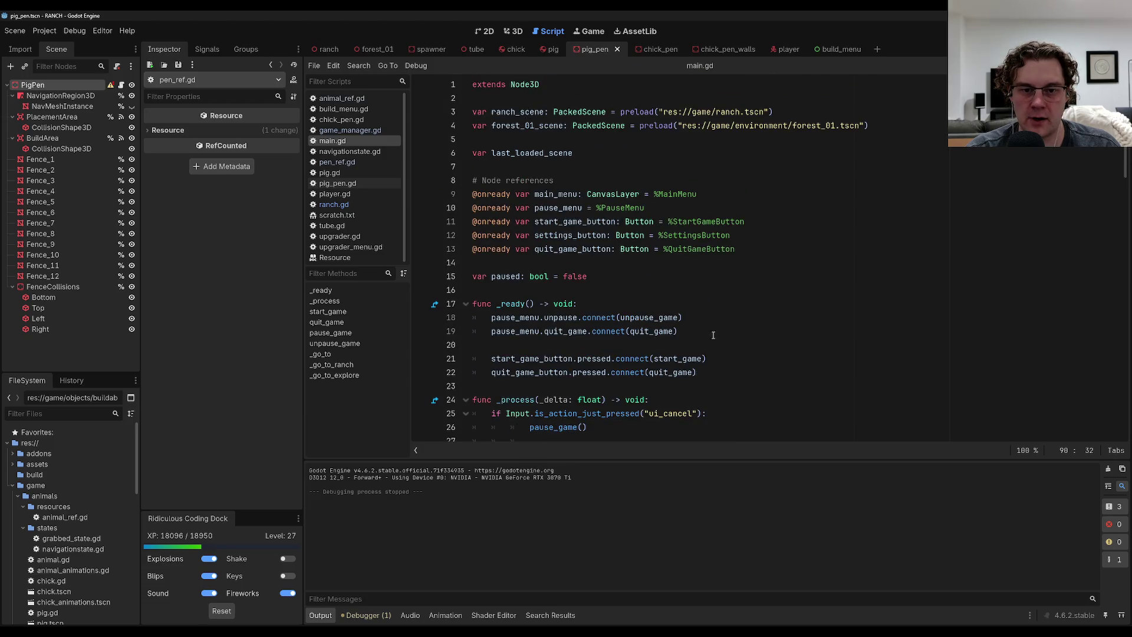
{"action": "left_click", "coordinate": [747, 302]}
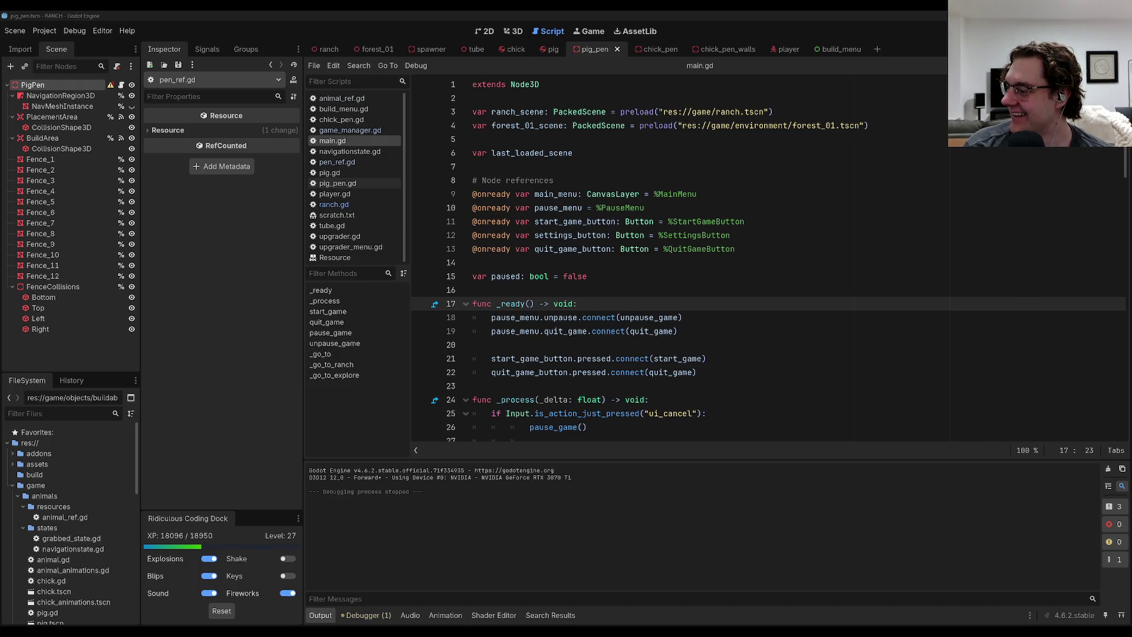
{"action": "left_click", "coordinate": [495, 359]}
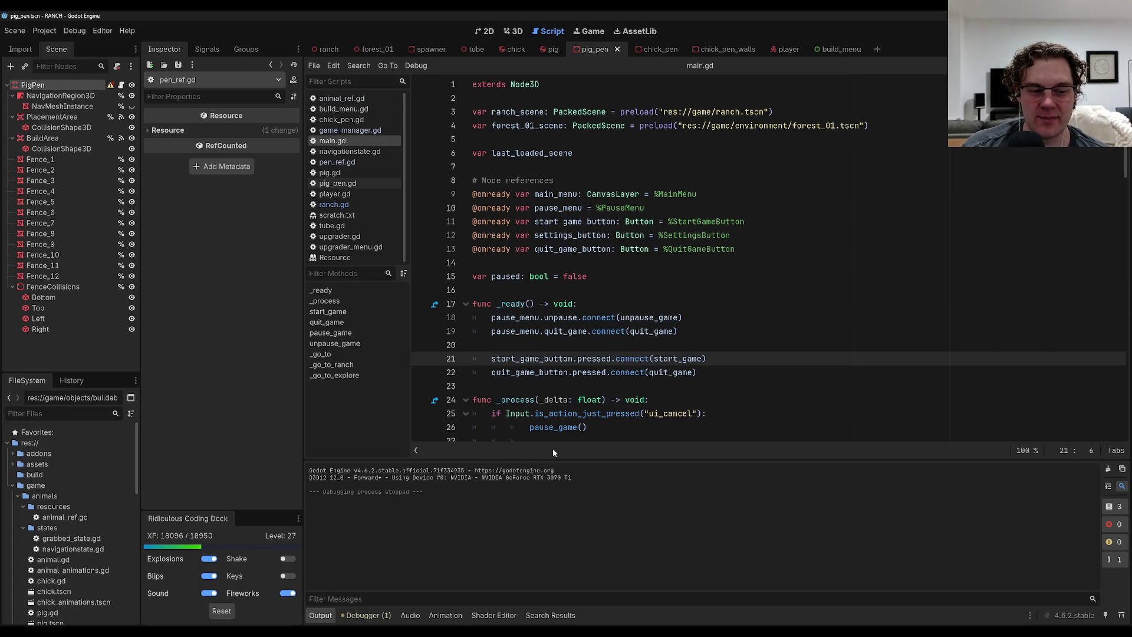
{"action": "mouse_move", "coordinate": [252, 510]}
{"action": "left_mouse_down"}
{"action": "mouse_move", "coordinate": [265, 358]}
{"action": "mouse_move", "coordinate": [247, 511]}
{"action": "left_mouse_up"}
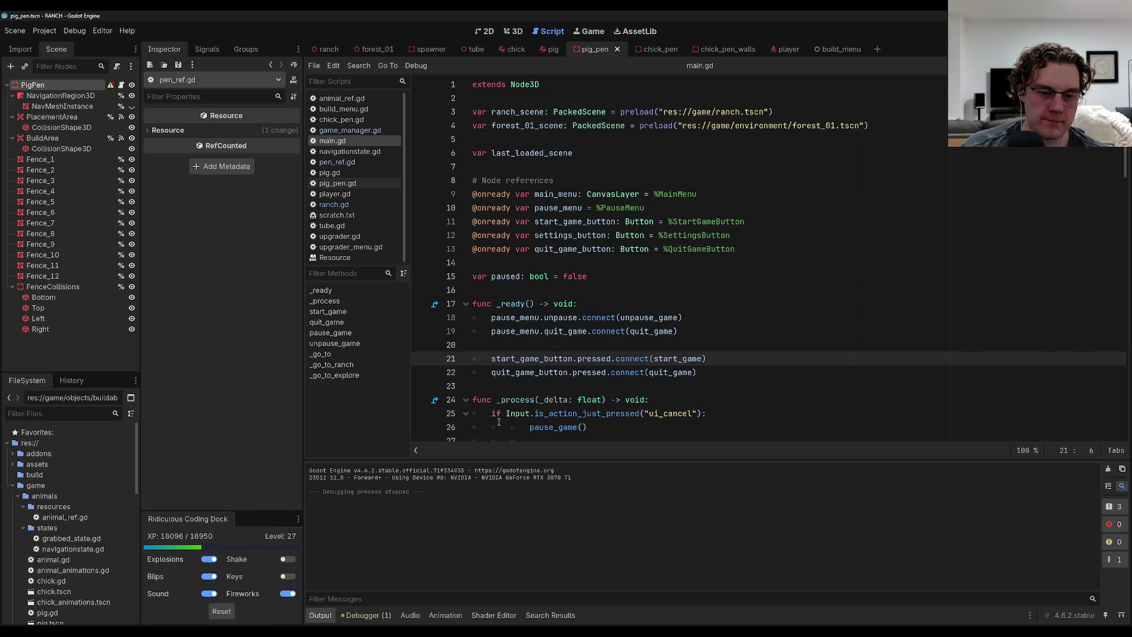
{"action": "left_click", "coordinate": [532, 376]}
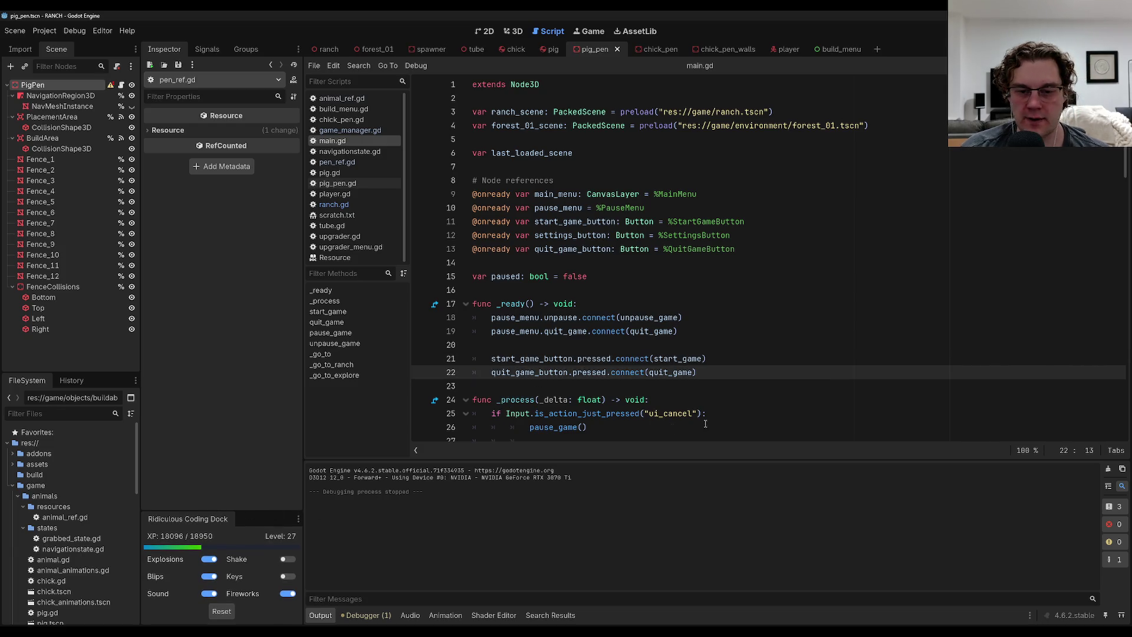
{"action": "left_click", "coordinate": [698, 348]}
{"action": "type", "text": "kkkkkk"}
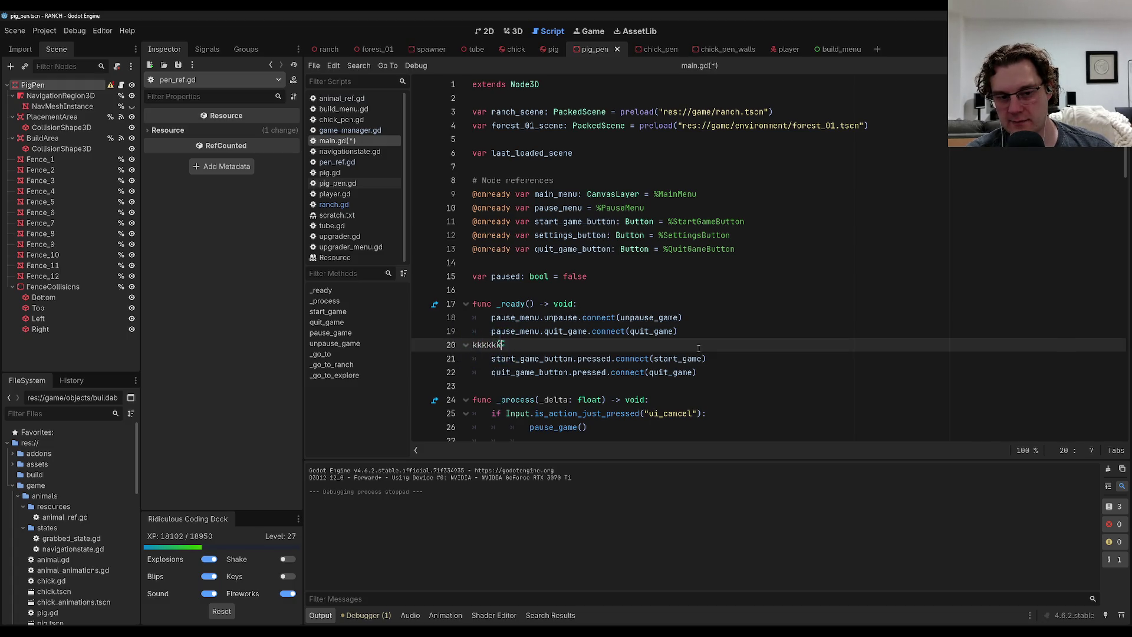
{"action": "key", "text": "BackSpace"}
{"action": "key", "text": "BackSpace"}
{"action": "key", "text": "BackSpace"}
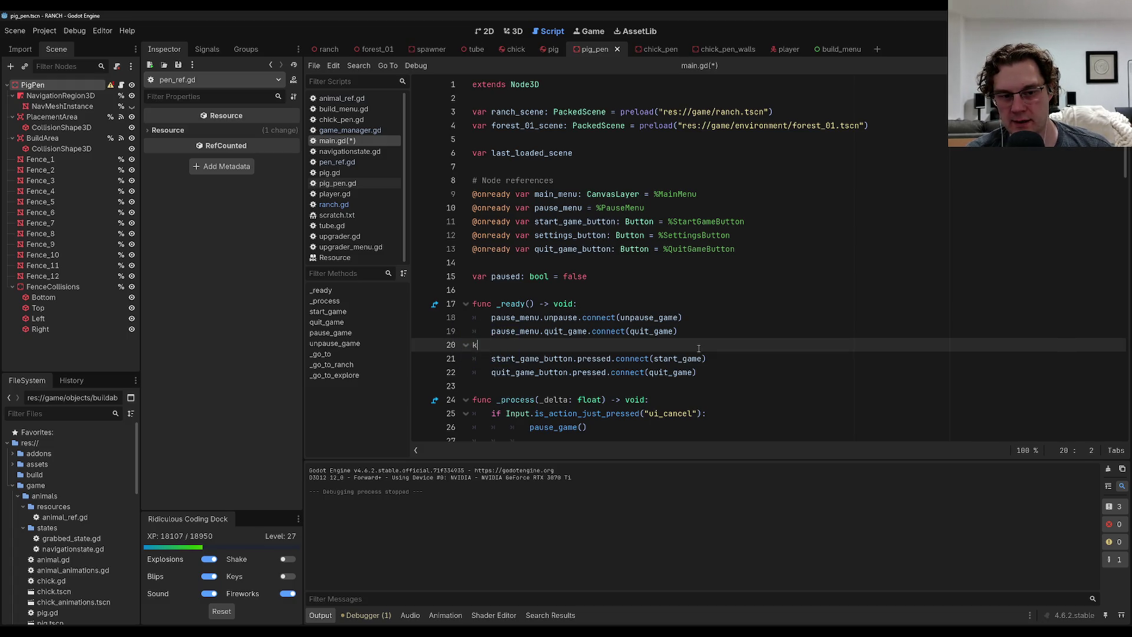
{"action": "key", "text": "BackSpace"}
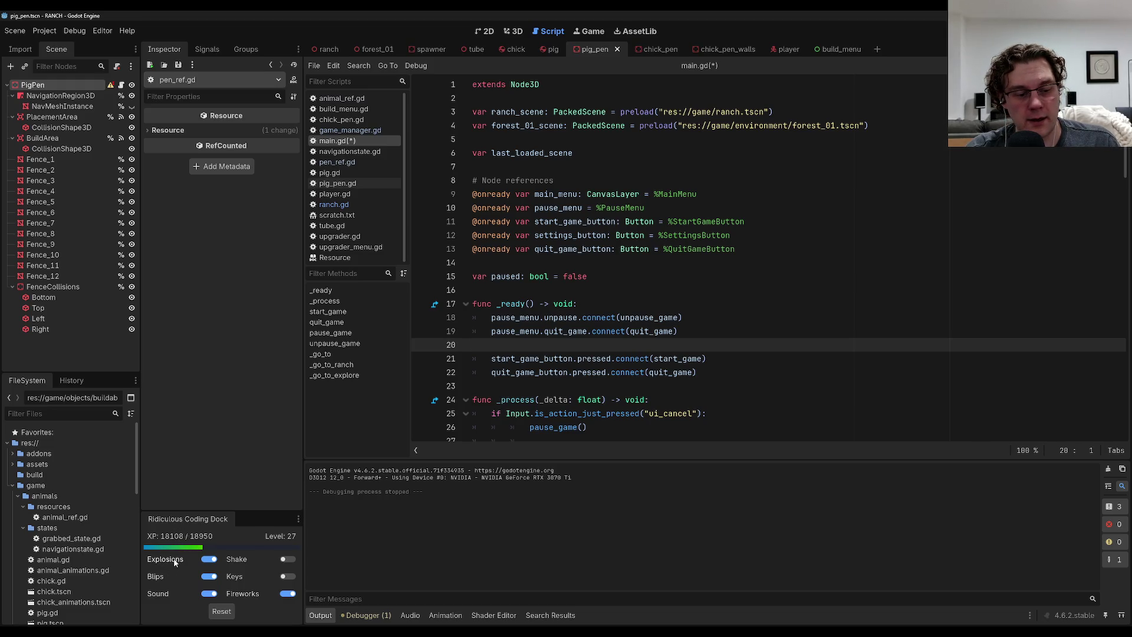
{"action": "left_click", "coordinate": [216, 561]}
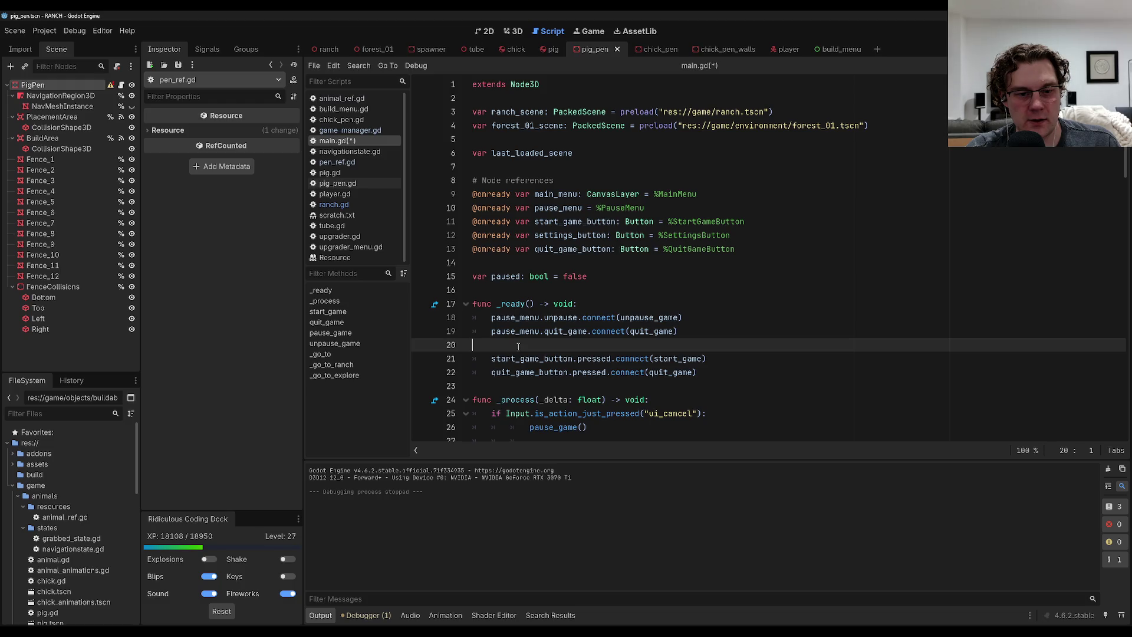
{"action": "type", "text": "st"}
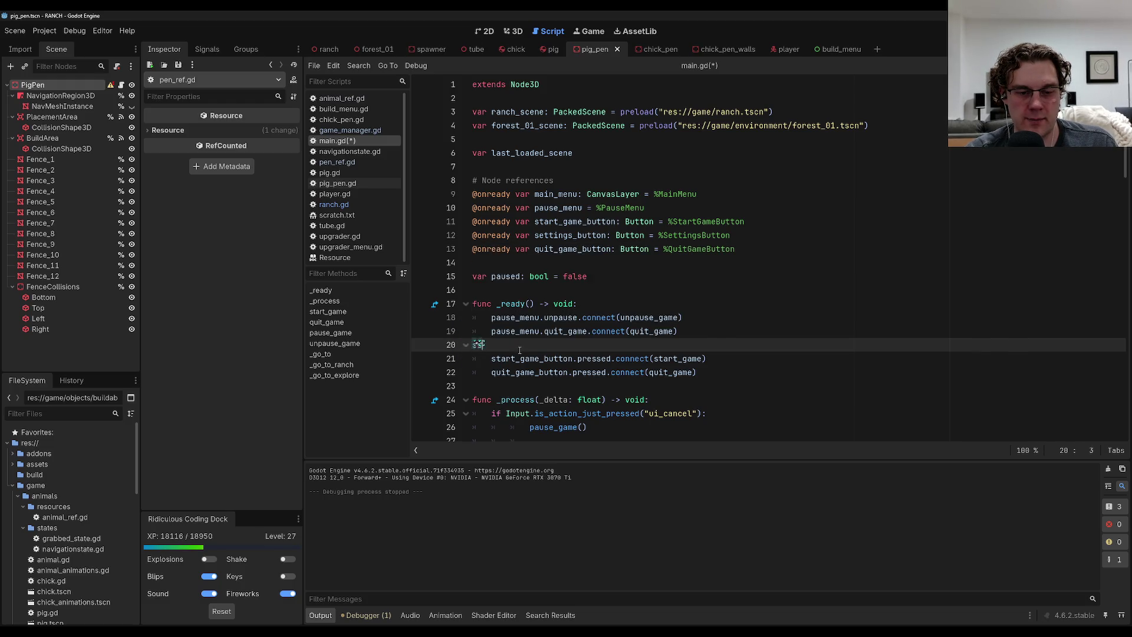
{"action": "key", "text": "BackSpace"}
{"action": "key", "text": "BackSpace"}
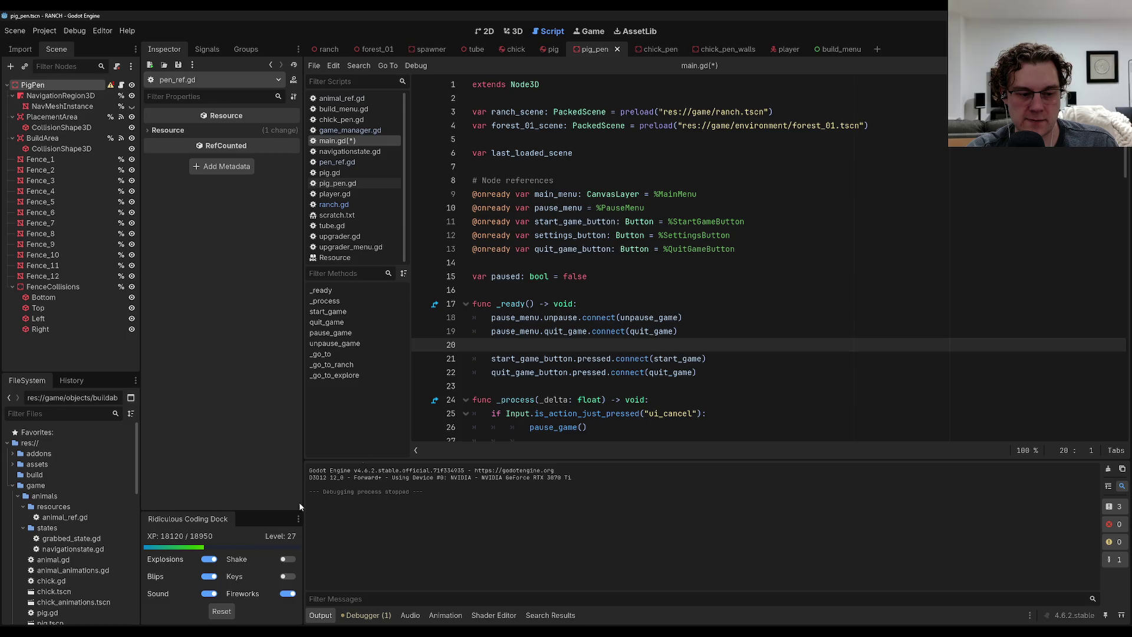
{"action": "type", "text": "s"}
{"action": "key", "text": "BackSpace"}
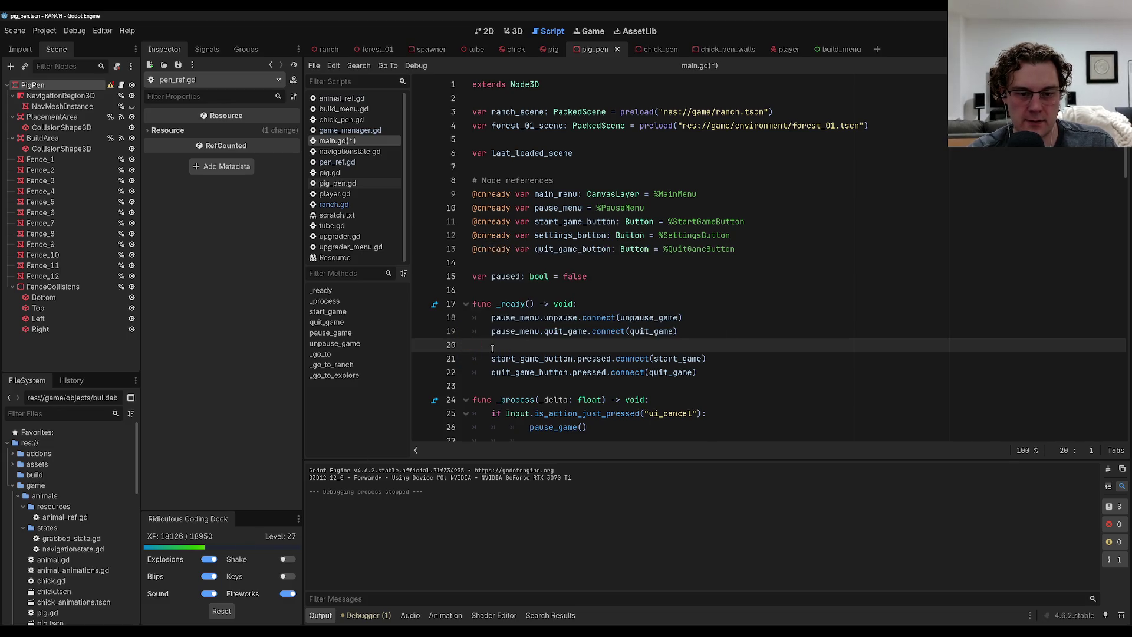
{"action": "key", "text": "ctrl+s"}
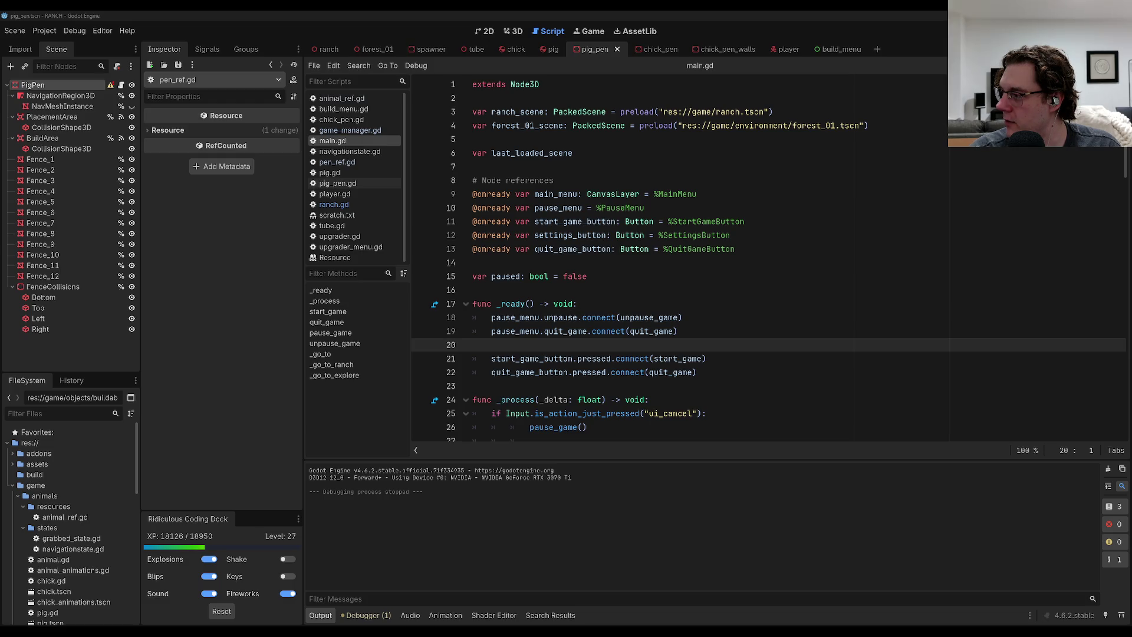
Enable the Shake and Keys effects and type a demo sentence about the screen shaking.
{"action": "left_click", "coordinate": [287, 576]}
{"action": "left_click", "coordinate": [287, 558]}
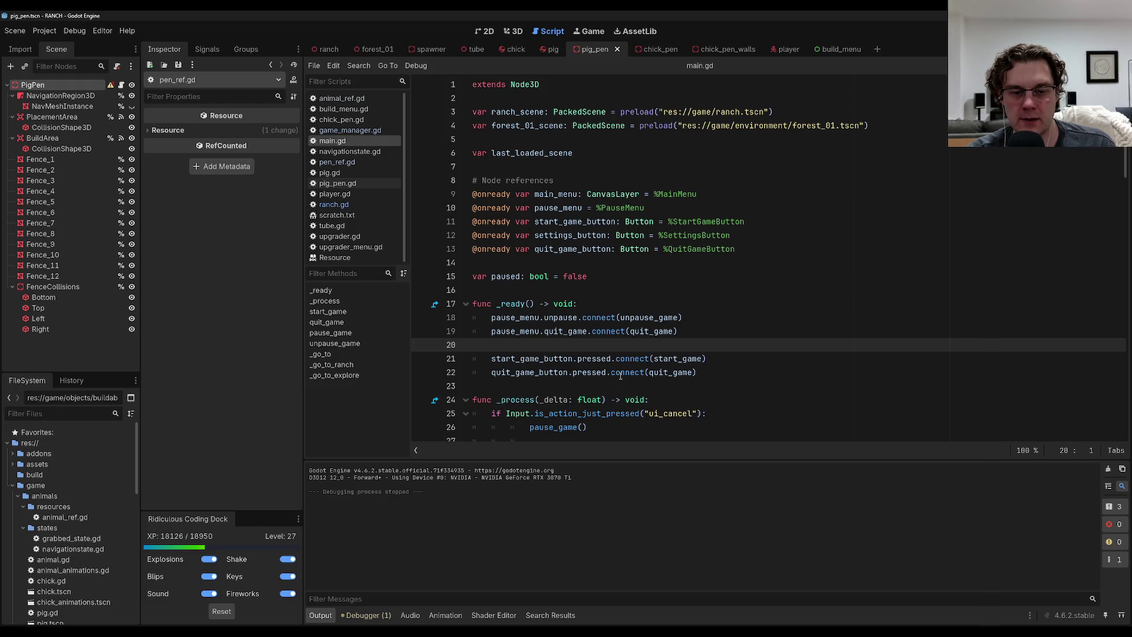
{"action": "type", "text": "so that"}
{"action": "key", "text": "BackSpace"}
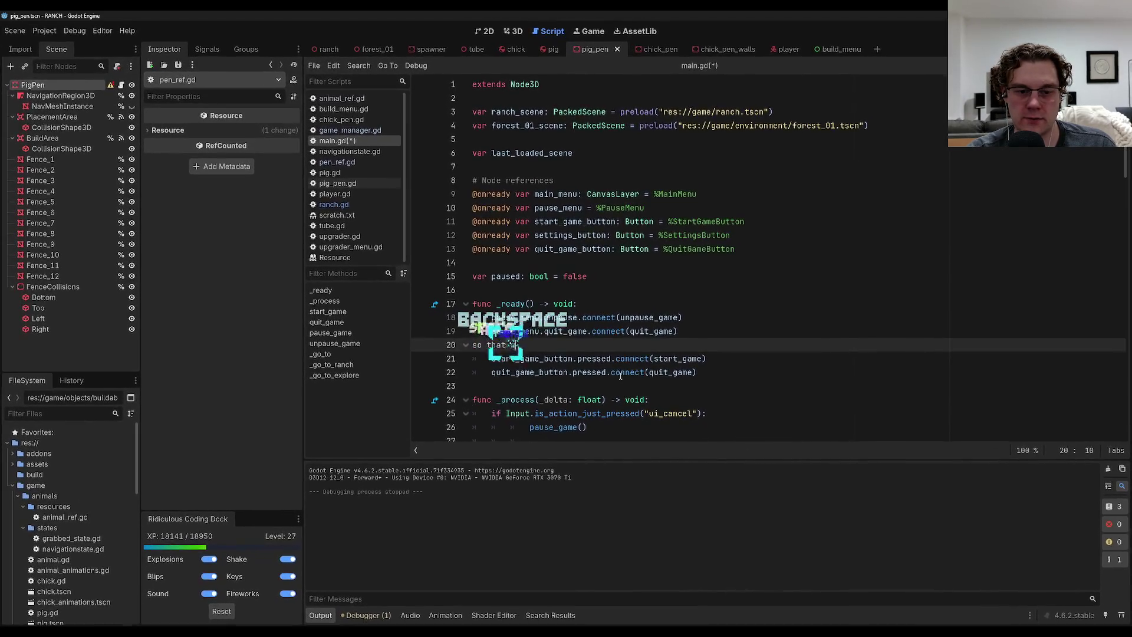
{"action": "type", "text": "whenh i type "}
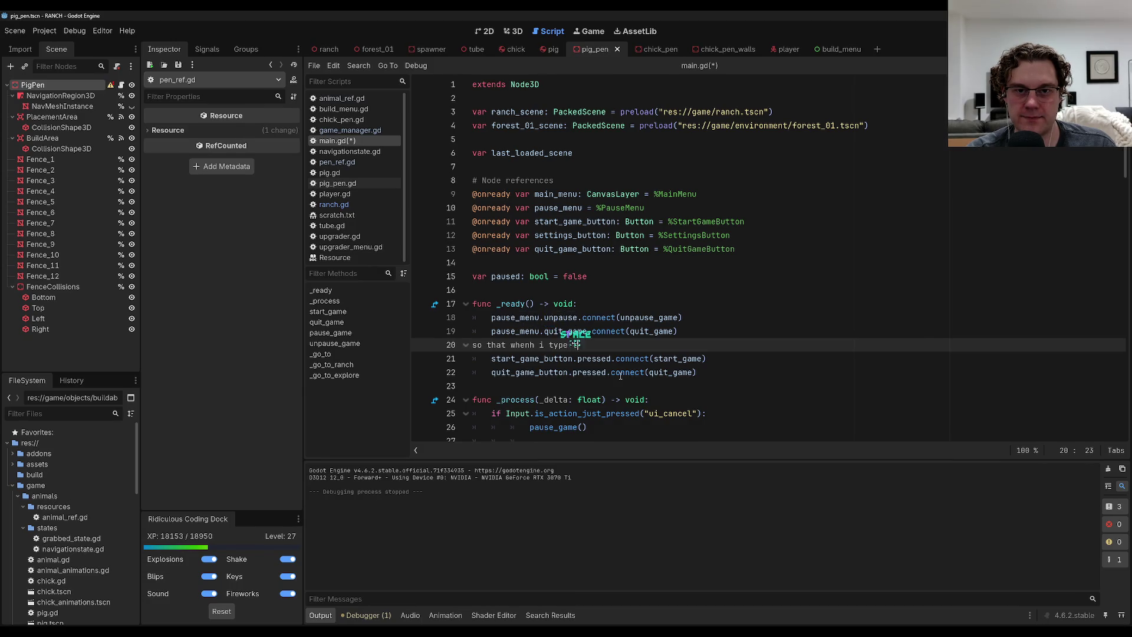
{"action": "type", "text": "the screen shake"}
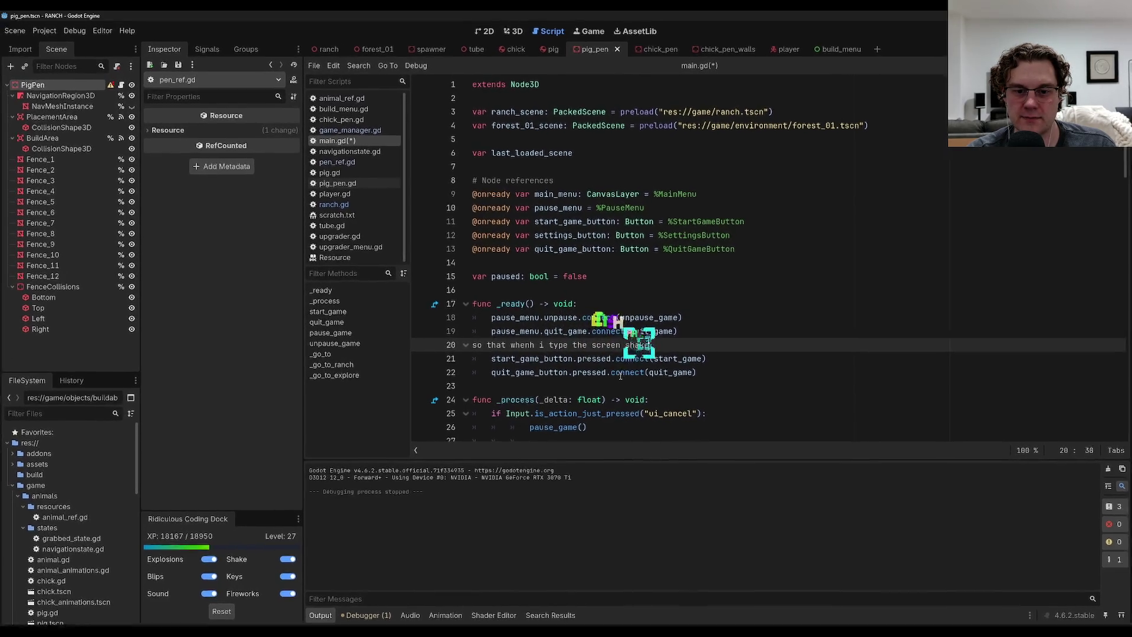
{"action": "type", "text": "s and you can see "}
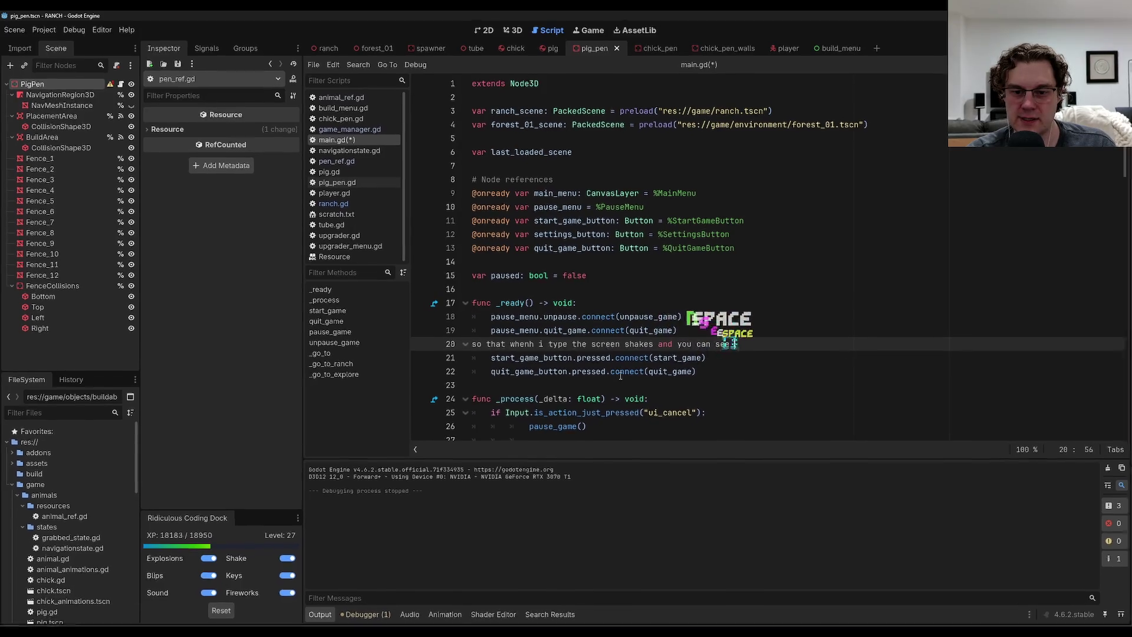
{"action": "type", "text": "all of the button pre"}
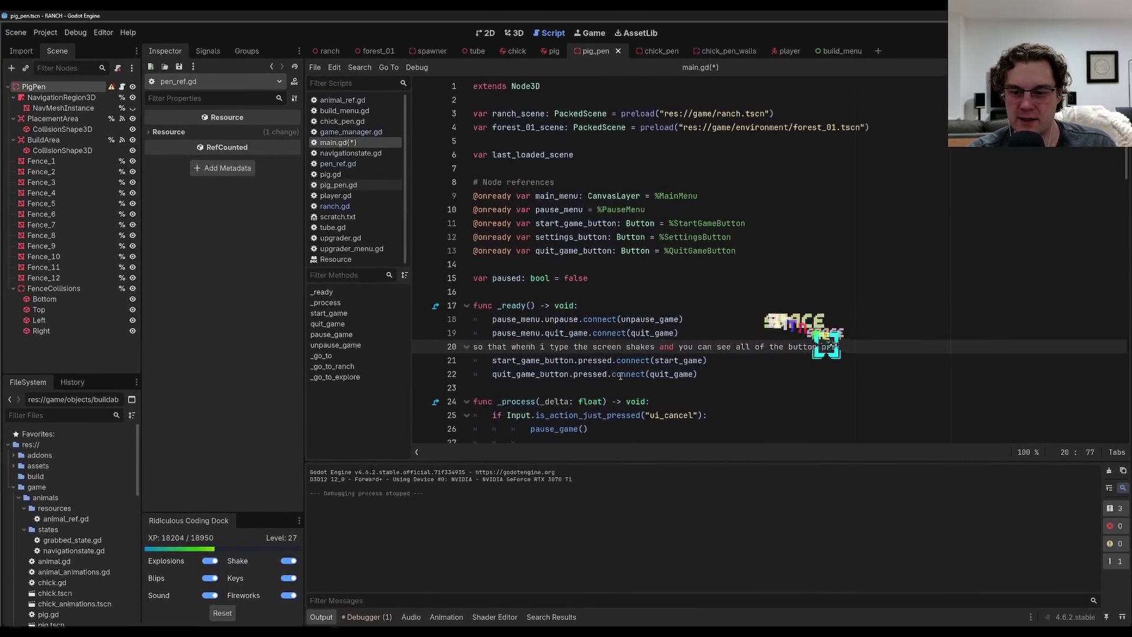
{"action": "type", "text": "sses i hit"}
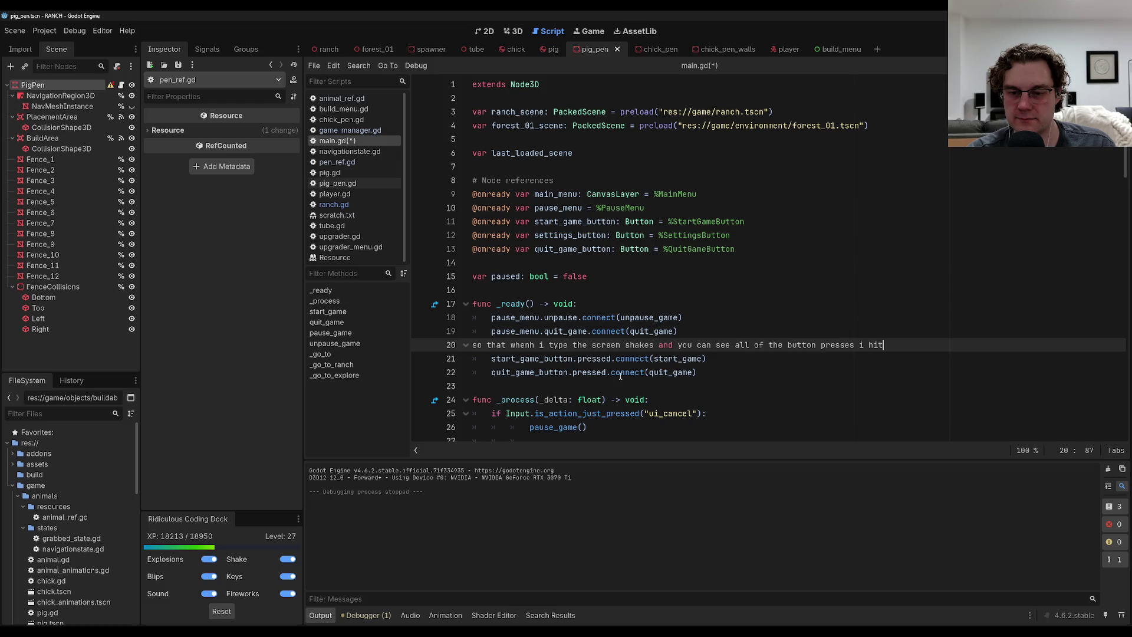
Remove the demo sentence, leaving line 20 blank, and save main.gd.
{"action": "key", "text": "ctrl+shift+k"}
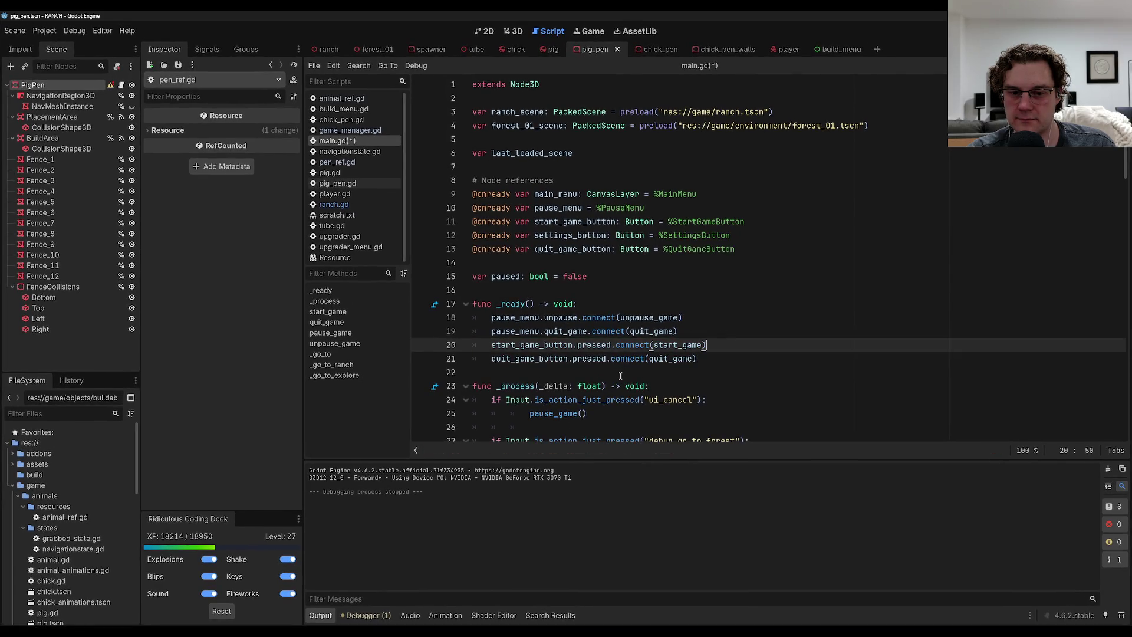
{"action": "key", "text": "Home"}
{"action": "key", "text": "Return"}
{"action": "key", "text": "ctrl+s"}
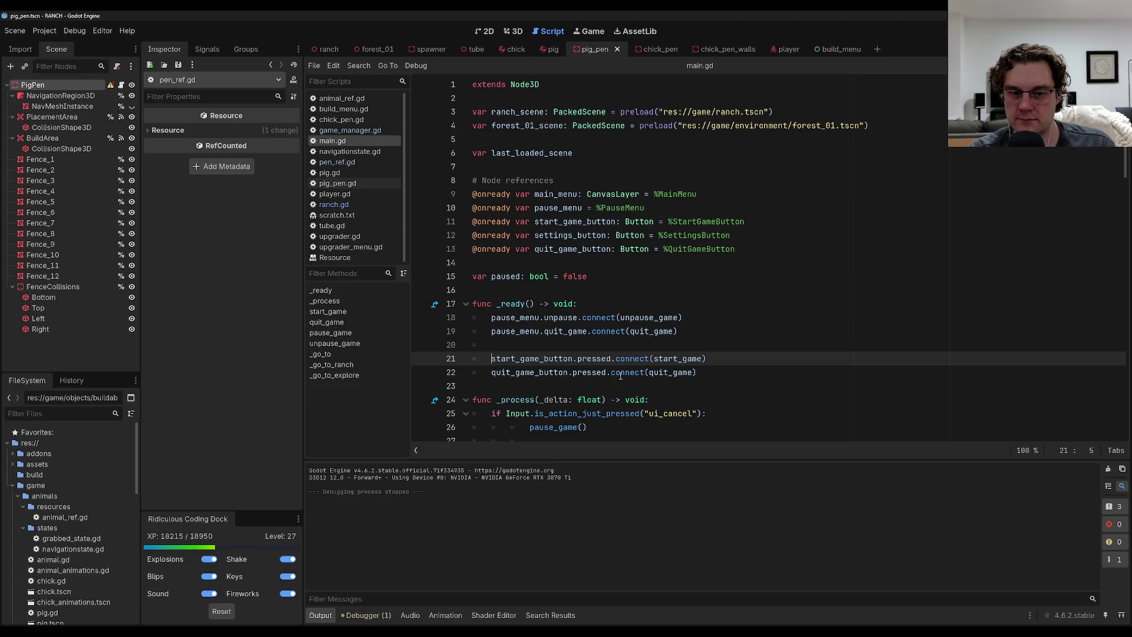
{"action": "key", "text": "ctrl+z"}
{"action": "key", "text": "ctrl+z"}
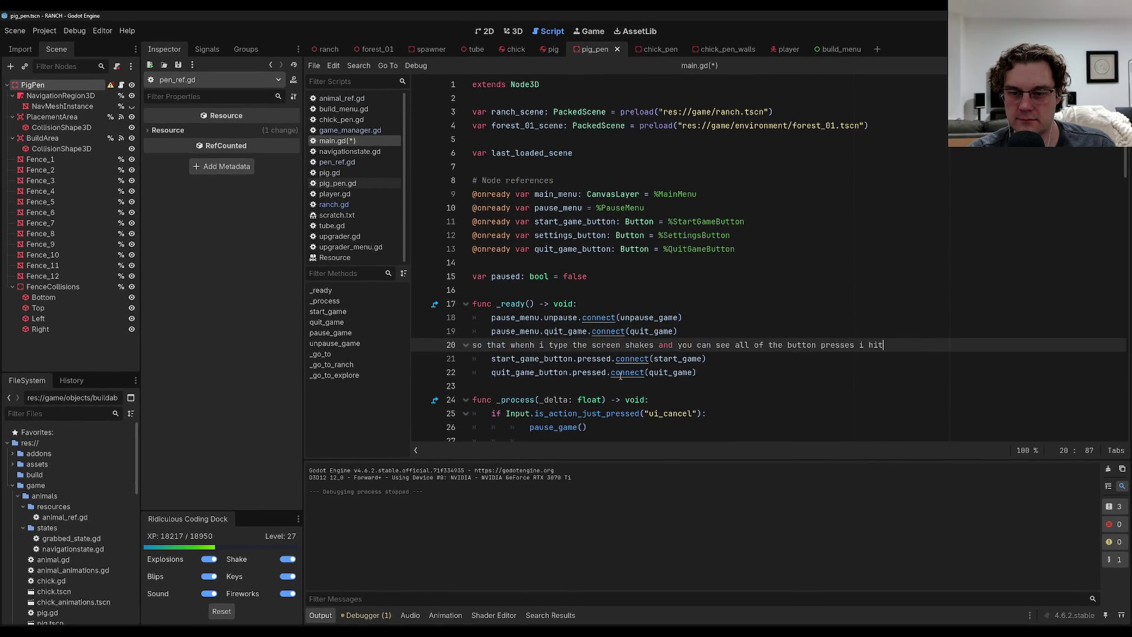
{"action": "key", "text": "ctrl+z"}
{"action": "key", "text": "ctrl+y"}
{"action": "key", "text": "ctrl+y"}
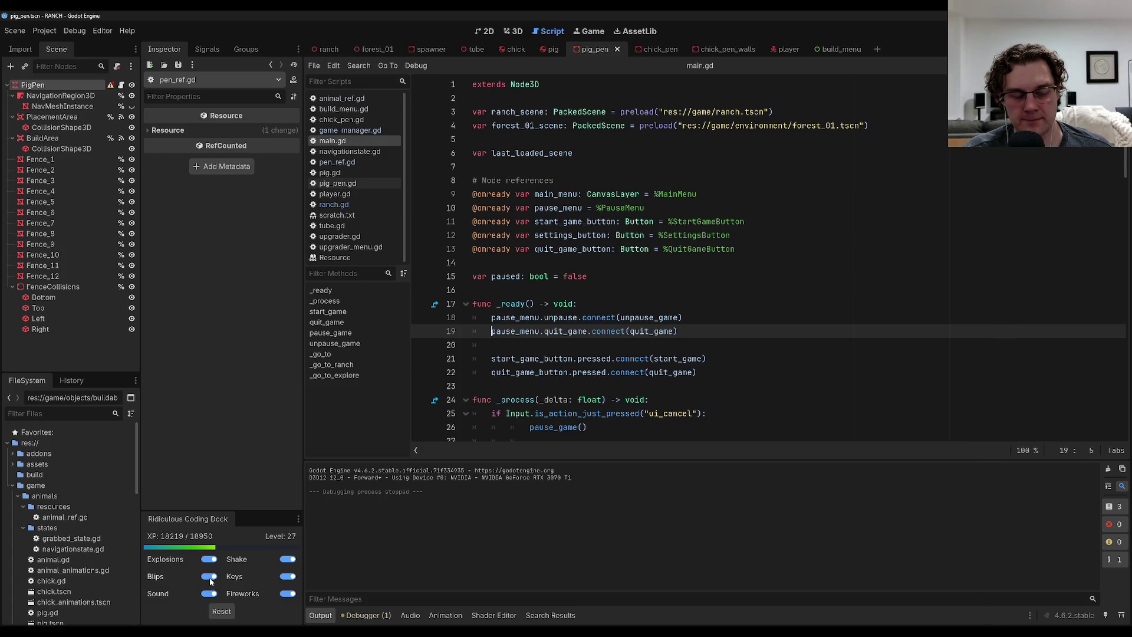
Turn off the Shake and Keys effects and review main.gd's pen-reference code.
{"action": "left_click", "coordinate": [287, 559]}
{"action": "left_click", "coordinate": [284, 577]}
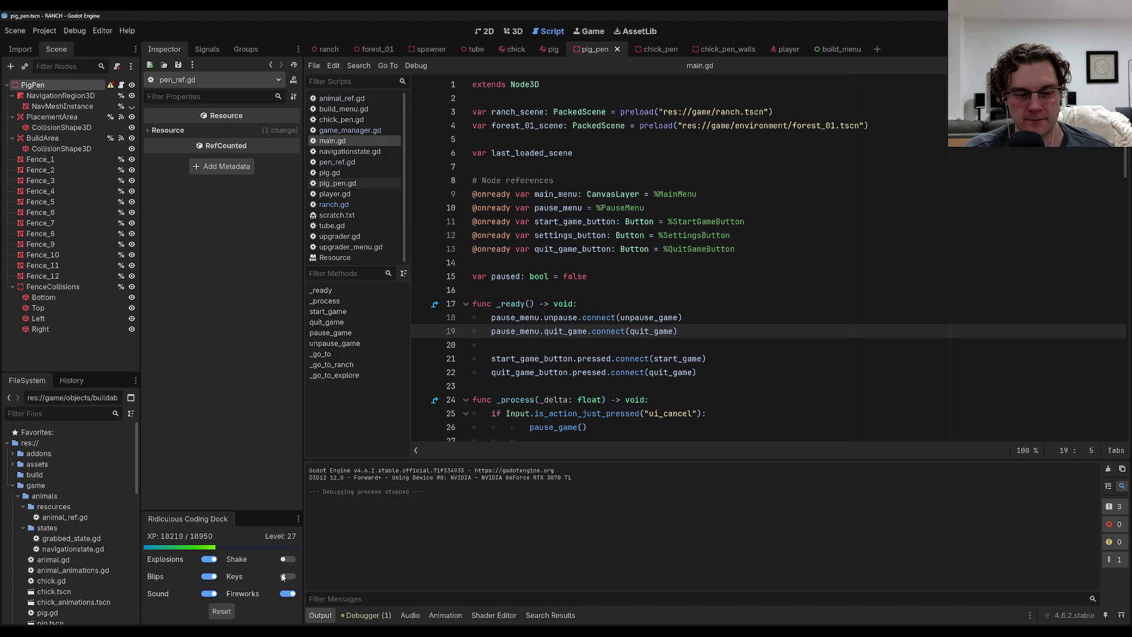
{"action": "left_click", "coordinate": [605, 317]}
{"action": "scroll", "coordinate": [645, 361], "scroll_direction": "down", "scroll_amount": 20}
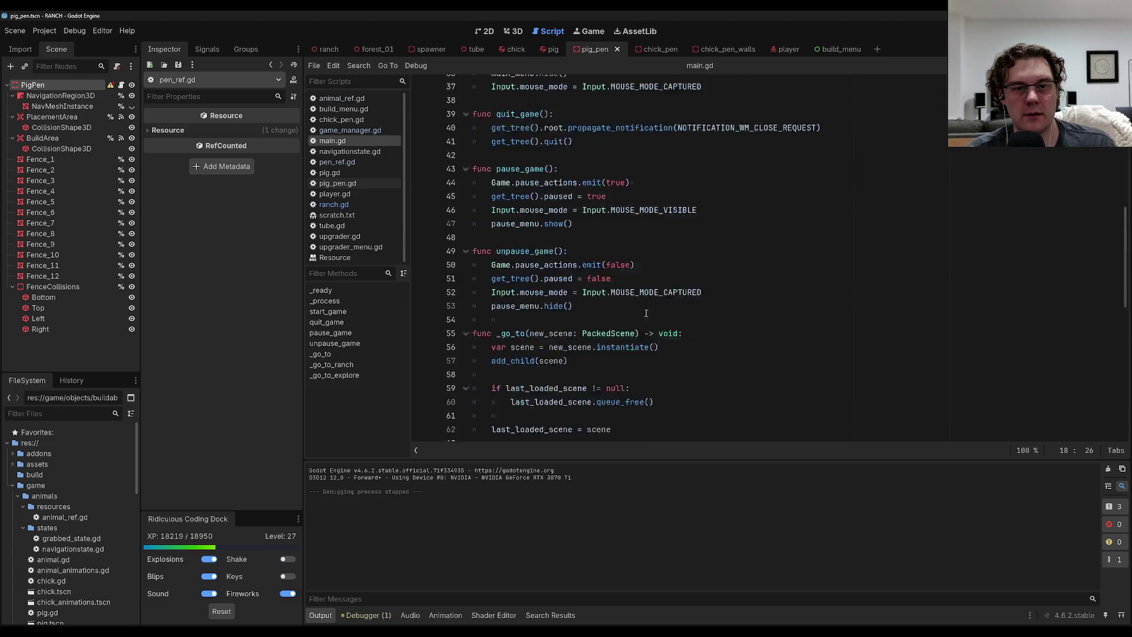
{"action": "scroll", "coordinate": [645, 361], "scroll_direction": "down", "scroll_amount": 4}
{"action": "left_click", "coordinate": [737, 313]}
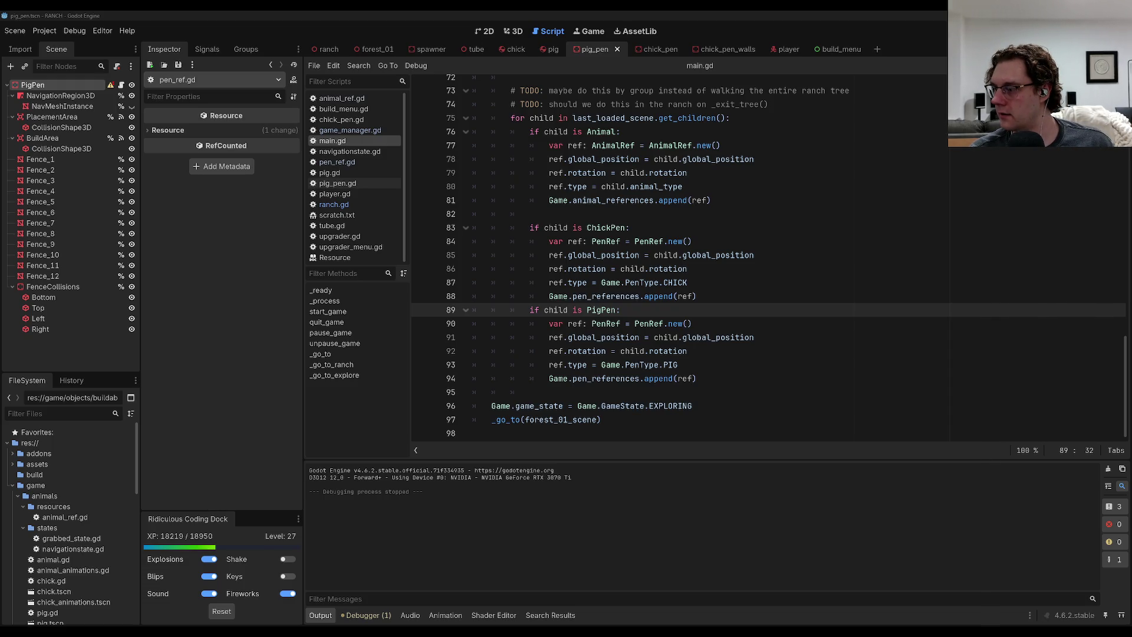
Inspect the FenceCollisions and PigPen nodes and main.gd, then run the project with F5.
{"action": "scroll", "coordinate": [725, 324], "scroll_direction": "up", "scroll_amount": 1}
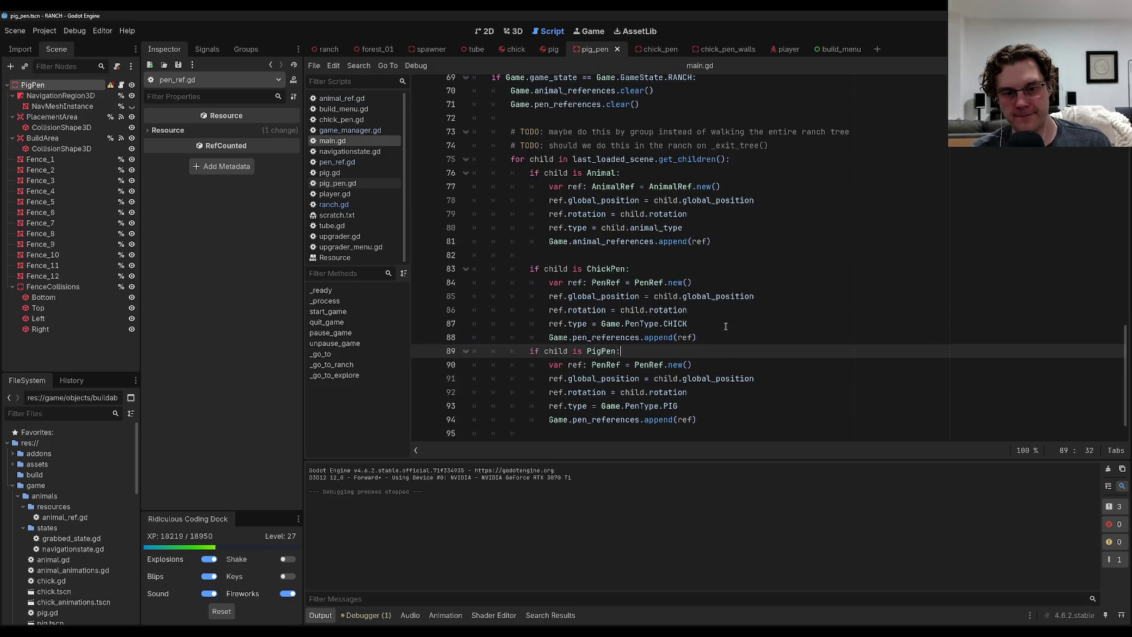
{"action": "scroll", "coordinate": [726, 324], "scroll_direction": "down", "scroll_amount": 1}
{"action": "left_click", "coordinate": [723, 290]}
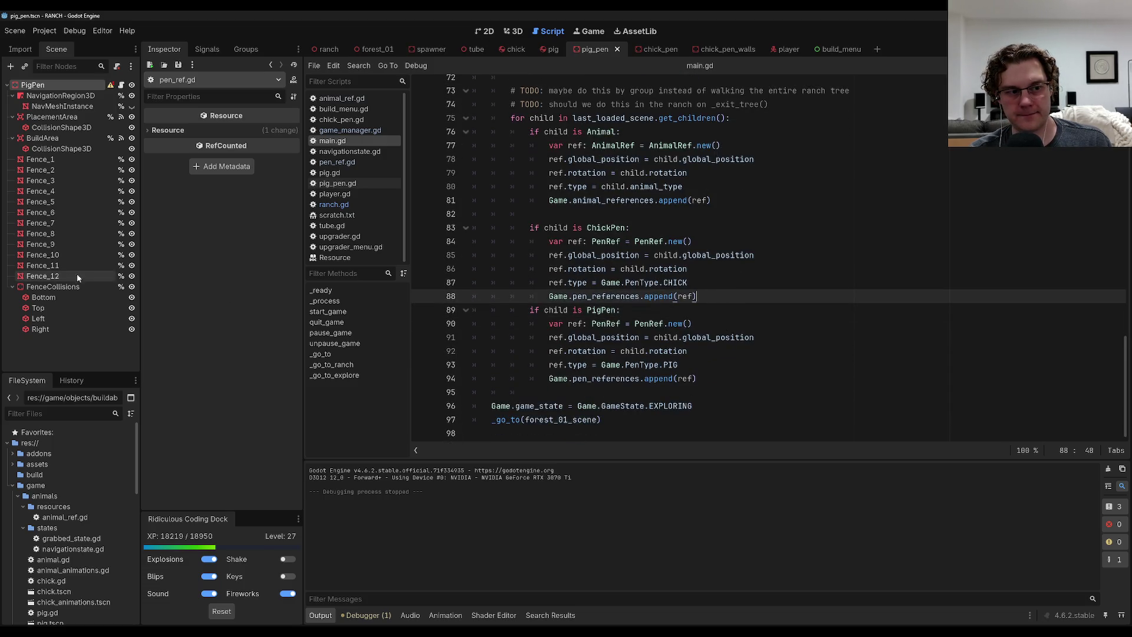
{"action": "left_click", "coordinate": [69, 286]}
{"action": "left_click", "coordinate": [46, 87]}
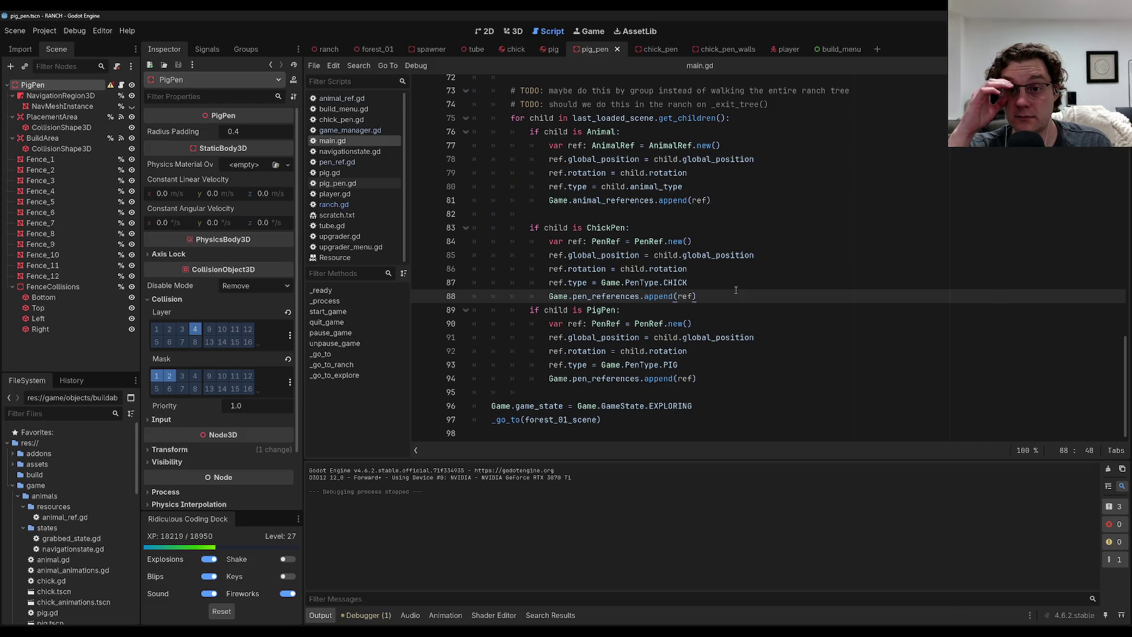
{"action": "scroll", "coordinate": [736, 290], "scroll_direction": "up", "scroll_amount": 20}
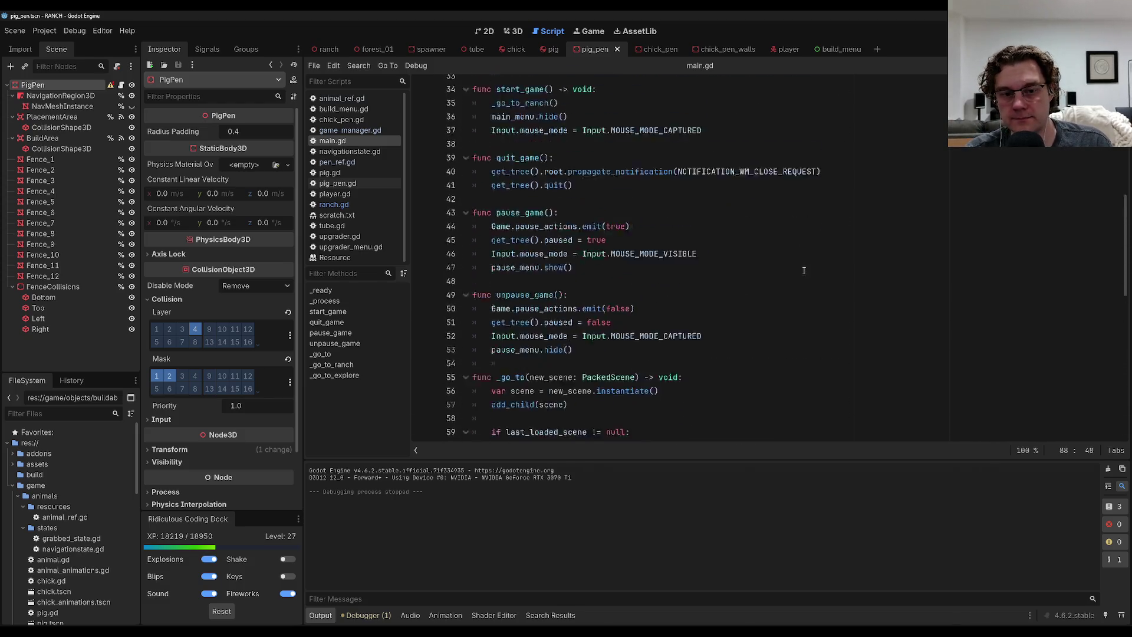
{"action": "left_click", "coordinate": [798, 240]}
{"action": "scroll", "coordinate": [799, 239], "scroll_direction": "down", "scroll_amount": 20}
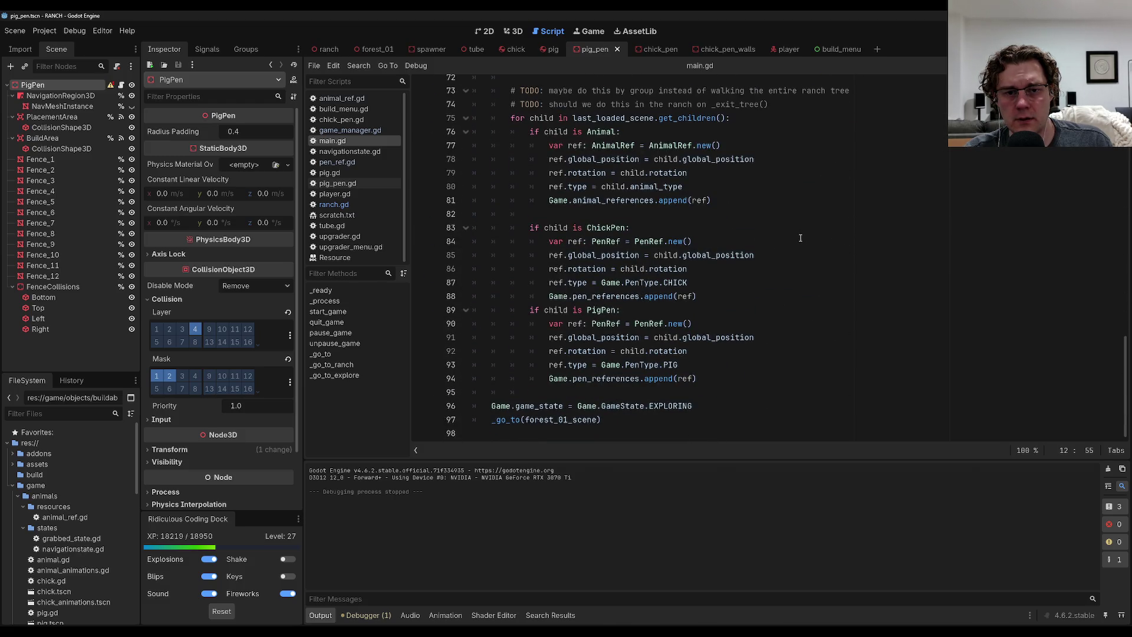
{"action": "scroll", "coordinate": [801, 237], "scroll_direction": "up", "scroll_amount": 17}
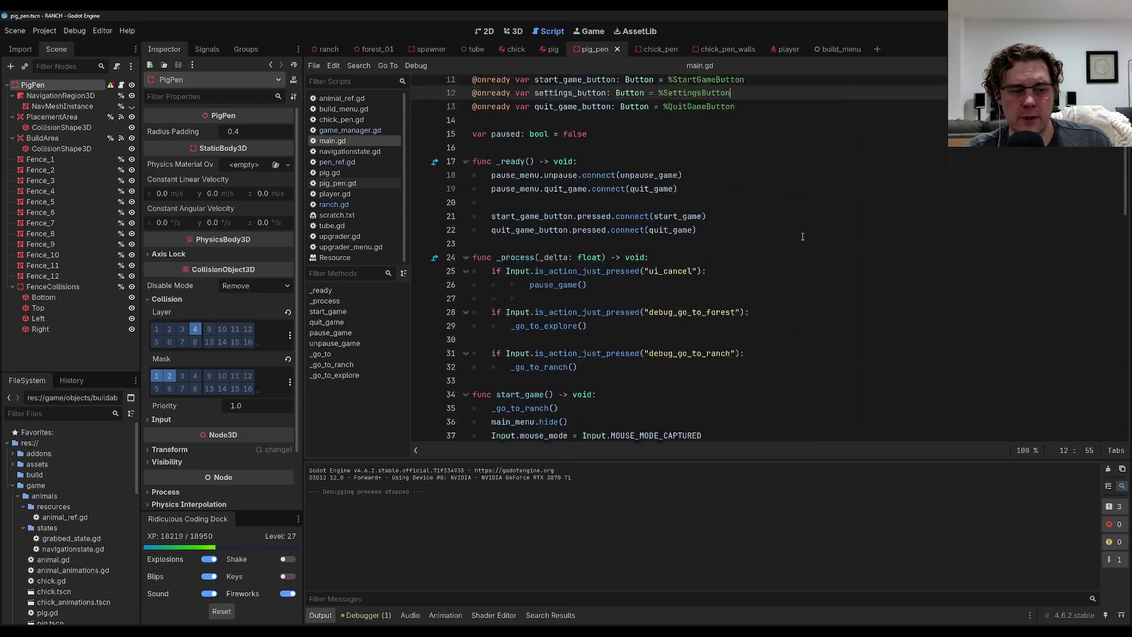
{"action": "scroll", "coordinate": [802, 236], "scroll_direction": "up", "scroll_amount": 3}
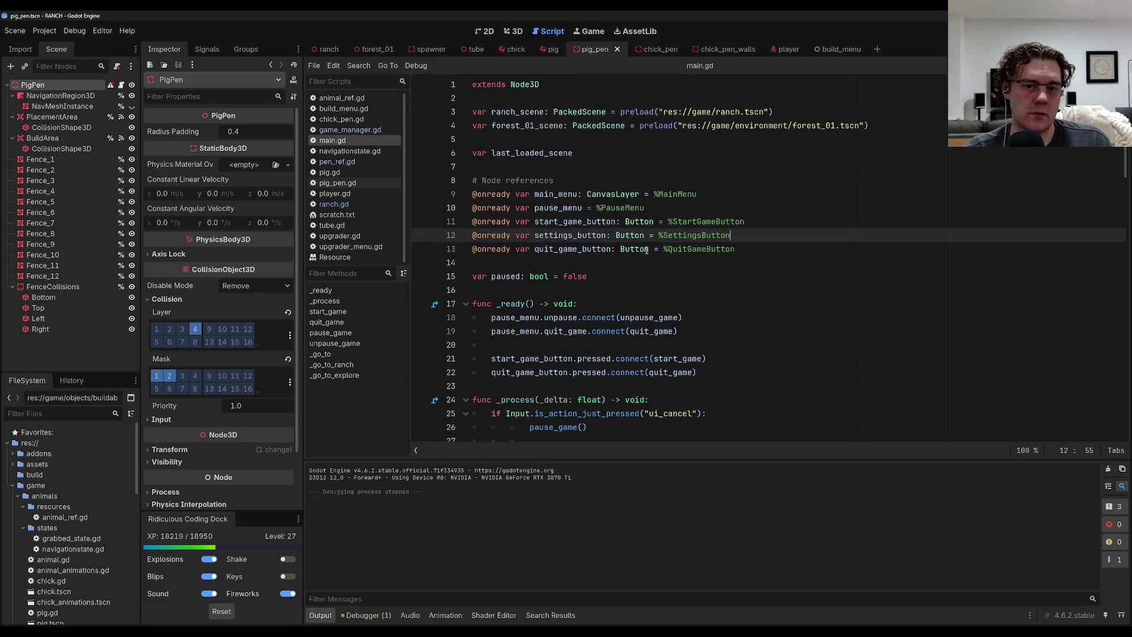
{"action": "key", "text": "F5"}
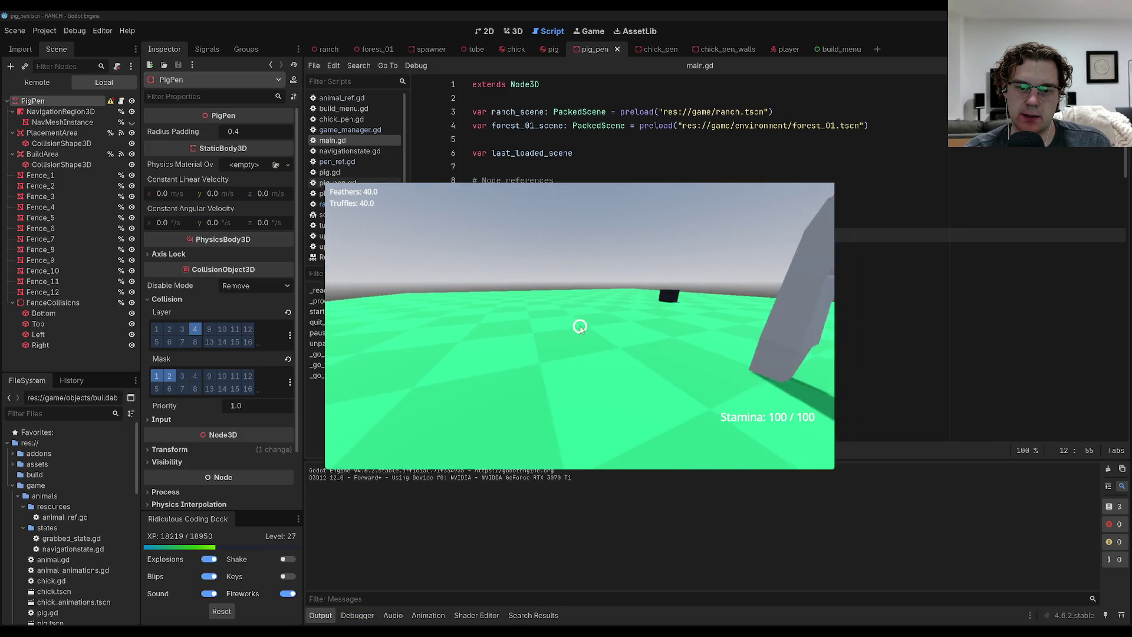
Enter build mode with B, place a pig pen, and exit build mode.
{"action": "key", "text": "b"}
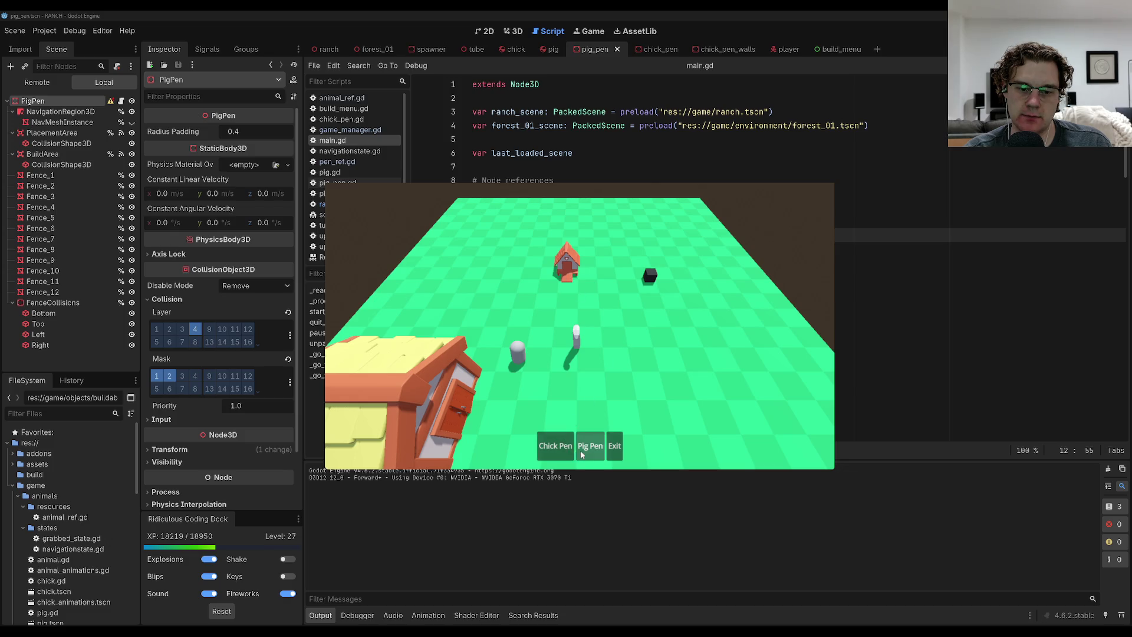
{"action": "left_click", "coordinate": [588, 435]}
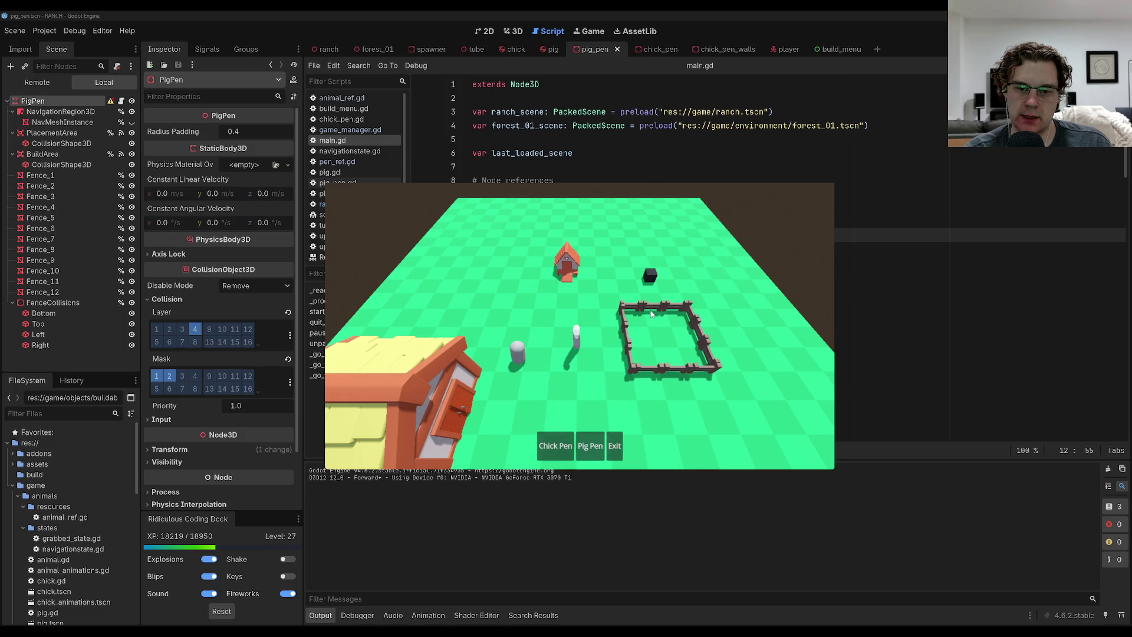
{"action": "left_click", "coordinate": [764, 377]}
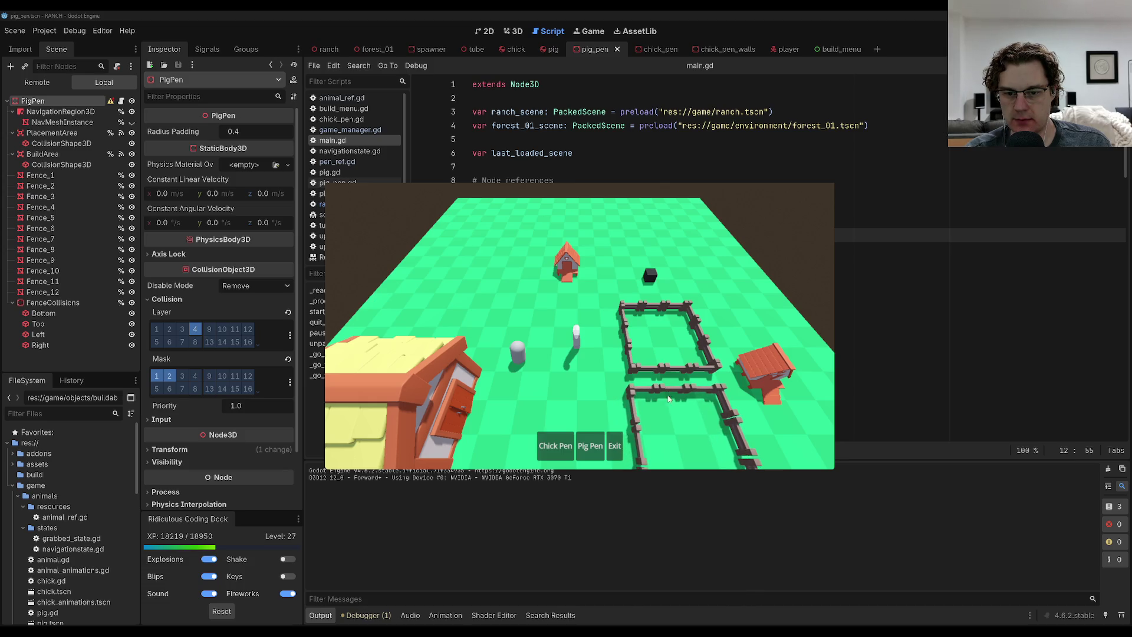
{"action": "left_click", "coordinate": [614, 446]}
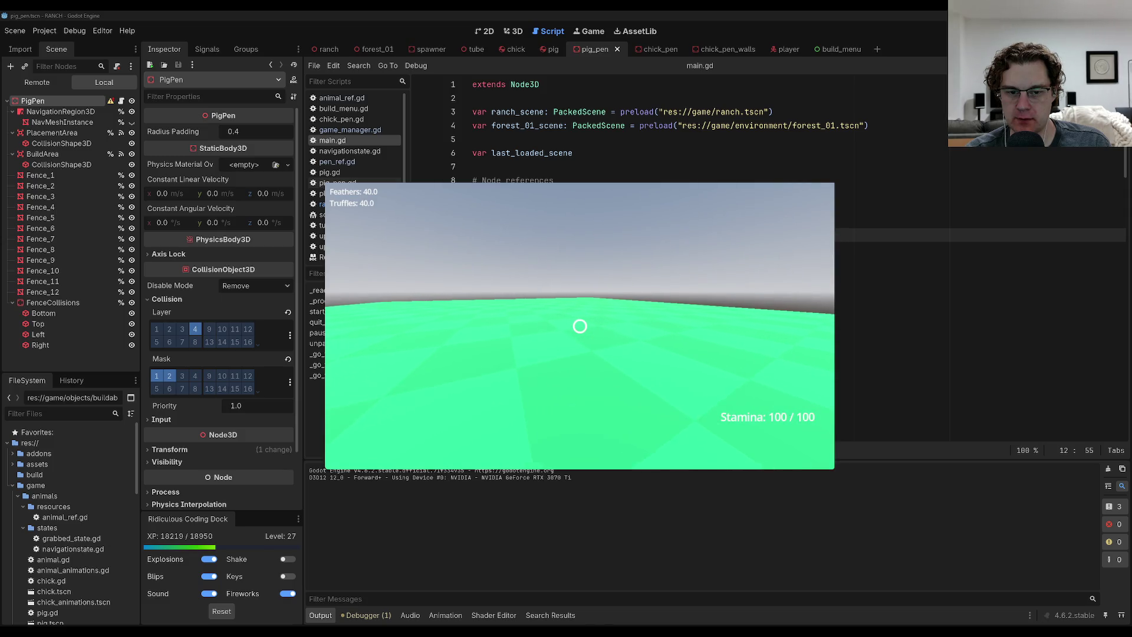
Sprint around, carry the pig to the fence and the chick to the coop, then pause.
{"action": "key", "text": "shift+w"}
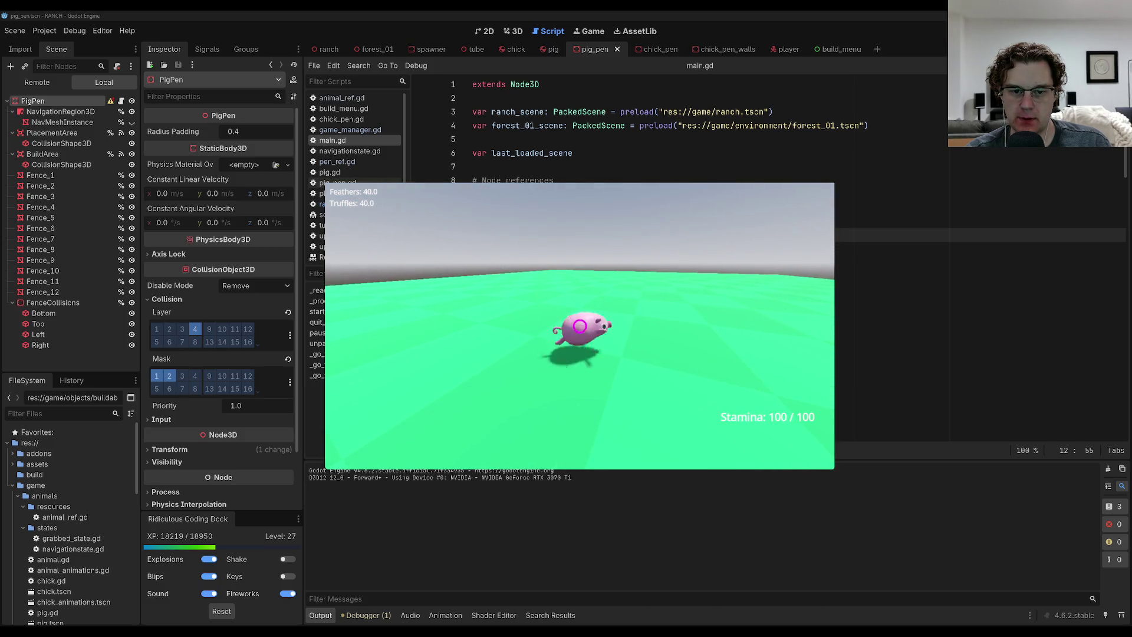
{"action": "key", "text": "shift+w"}
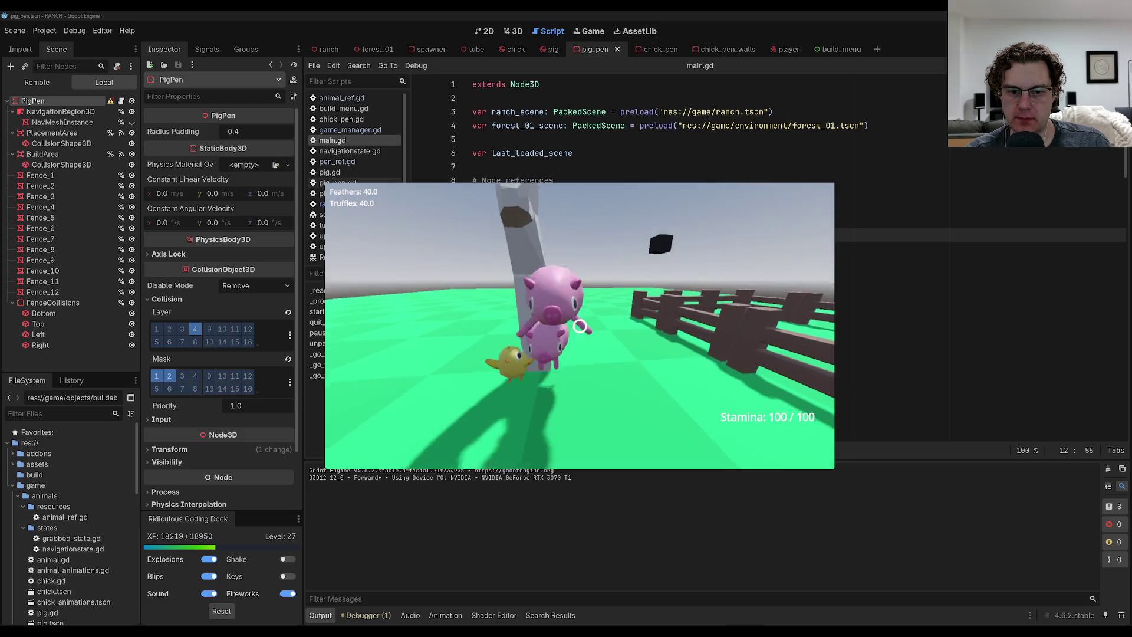
{"action": "left_click", "coordinate": [580, 326]}
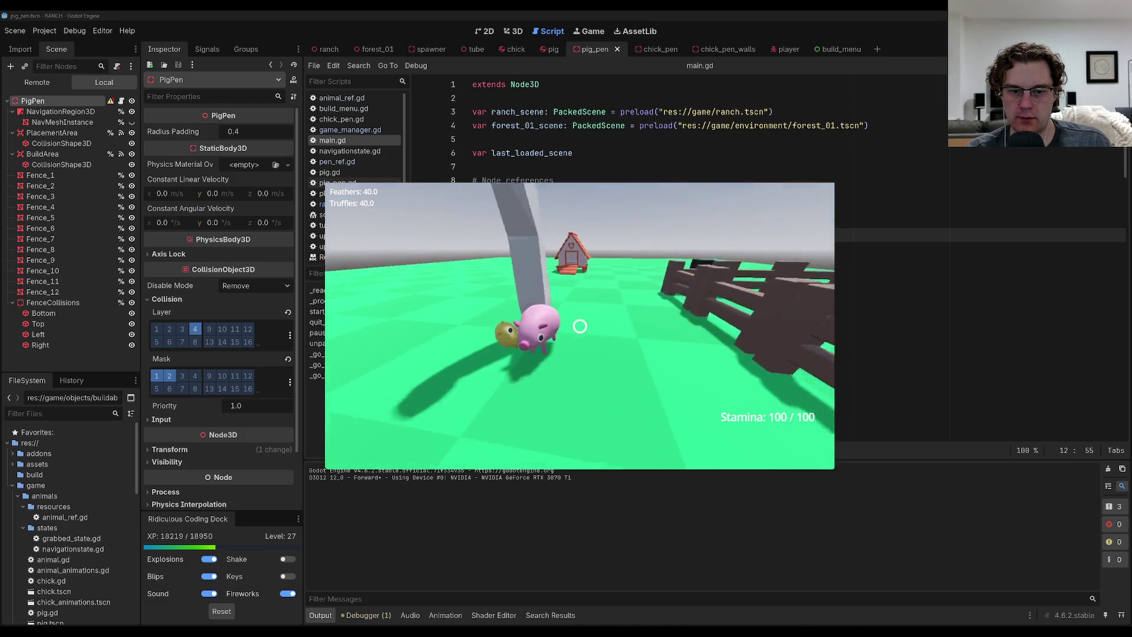
{"action": "left_click", "coordinate": [580, 326]}
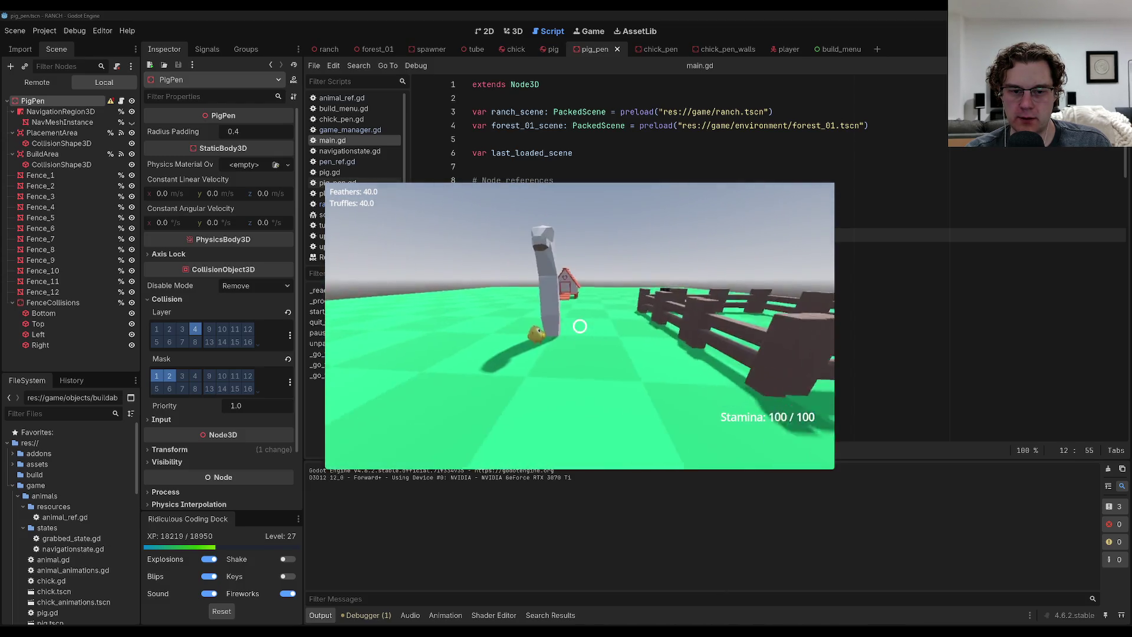
{"action": "left_click", "coordinate": [579, 326]}
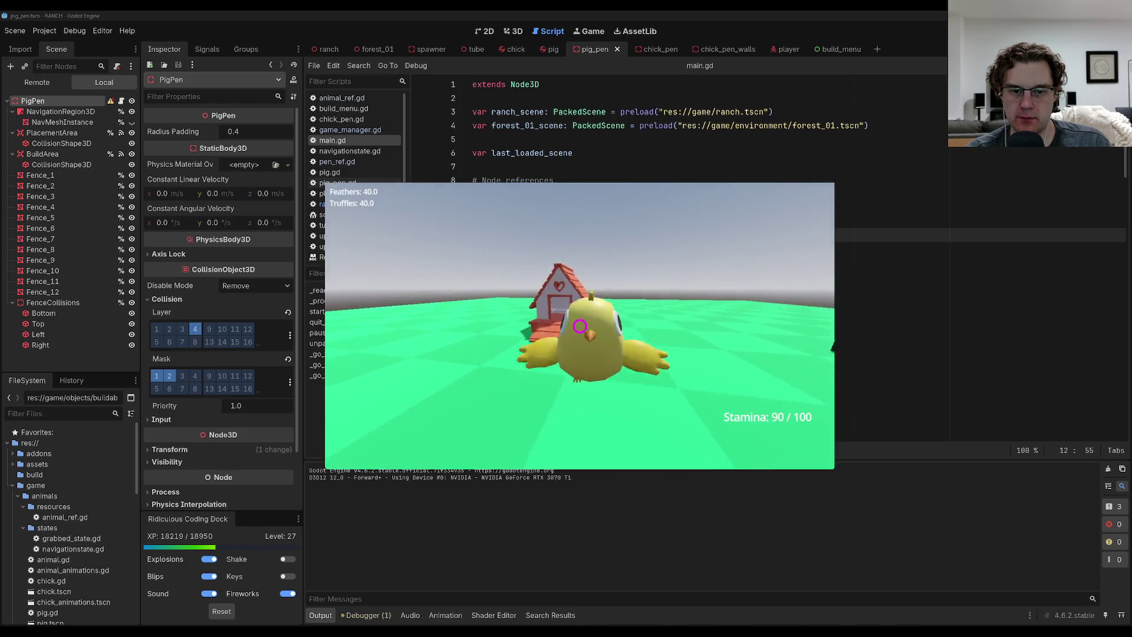
{"action": "left_click", "coordinate": [579, 326]}
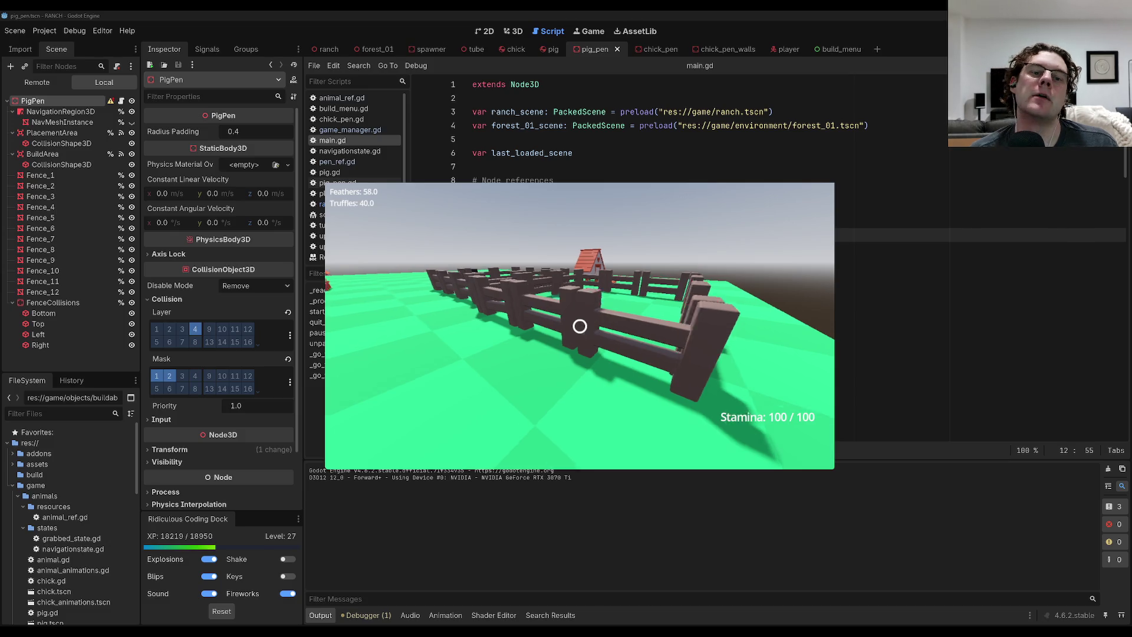
{"action": "key", "text": "Escape"}
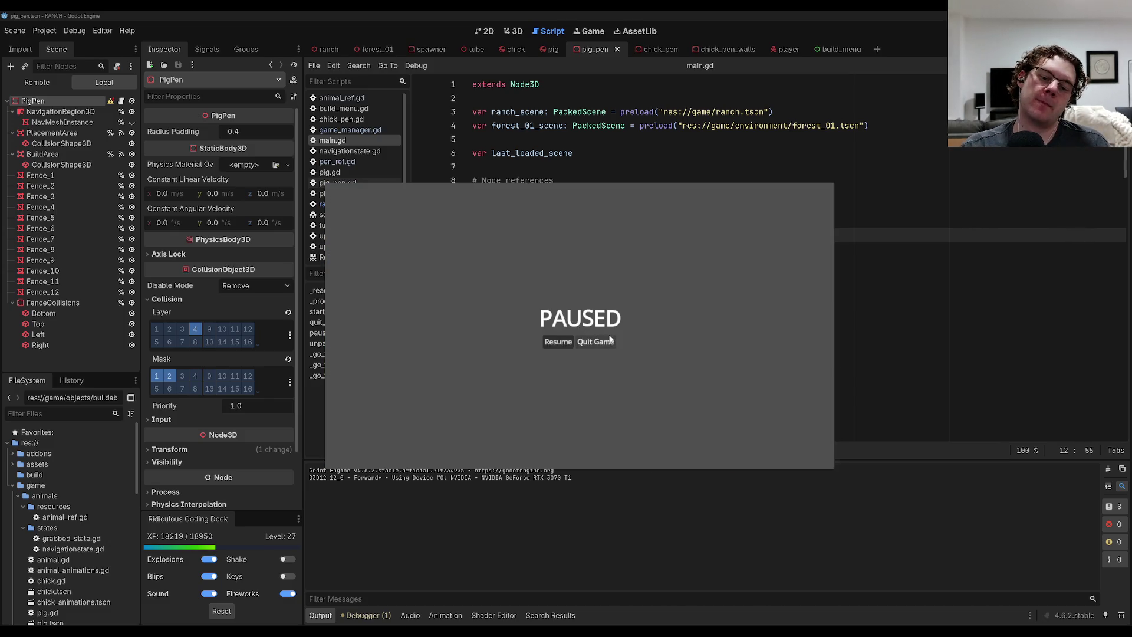
{"action": "left_click", "coordinate": [595, 342]}
Open pig_pen.gd from the script list and go to line 22 in its _ready function.
{"action": "left_click", "coordinate": [700, 333]}
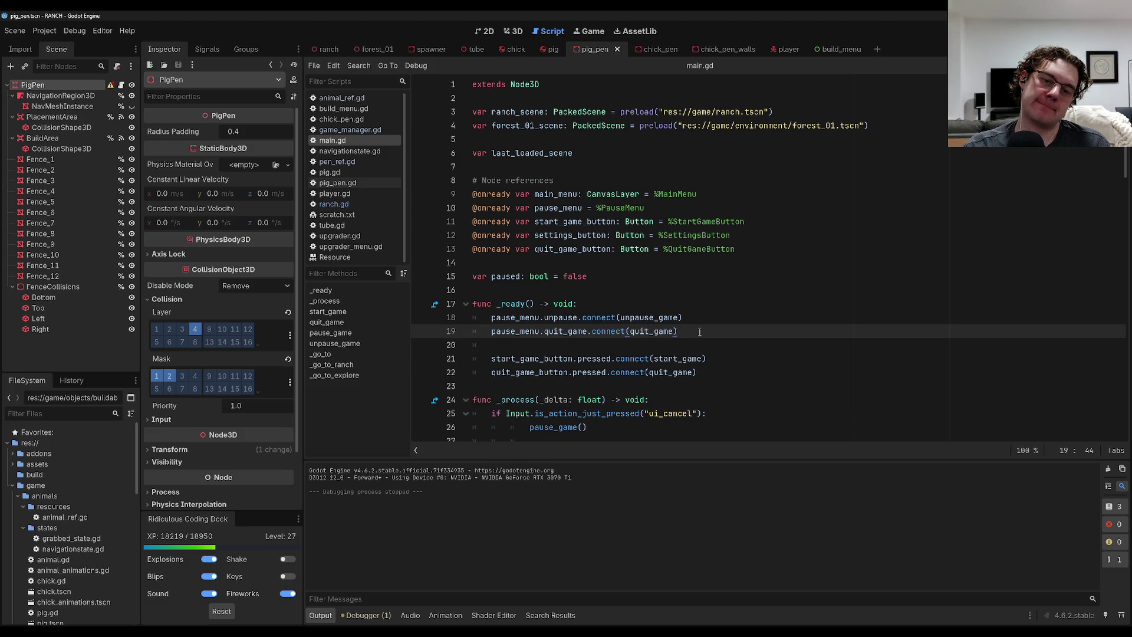
{"action": "scroll", "coordinate": [699, 331], "scroll_direction": "down", "scroll_amount": 6}
{"action": "scroll", "coordinate": [700, 331], "scroll_direction": "down", "scroll_amount": 1}
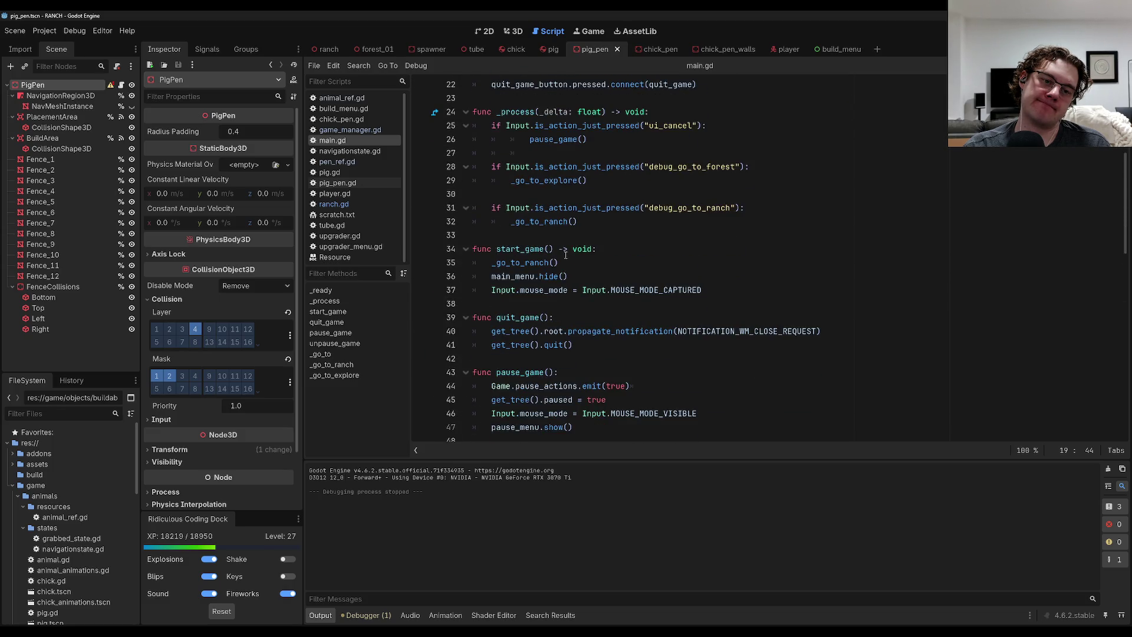
{"action": "left_click", "coordinate": [361, 180]}
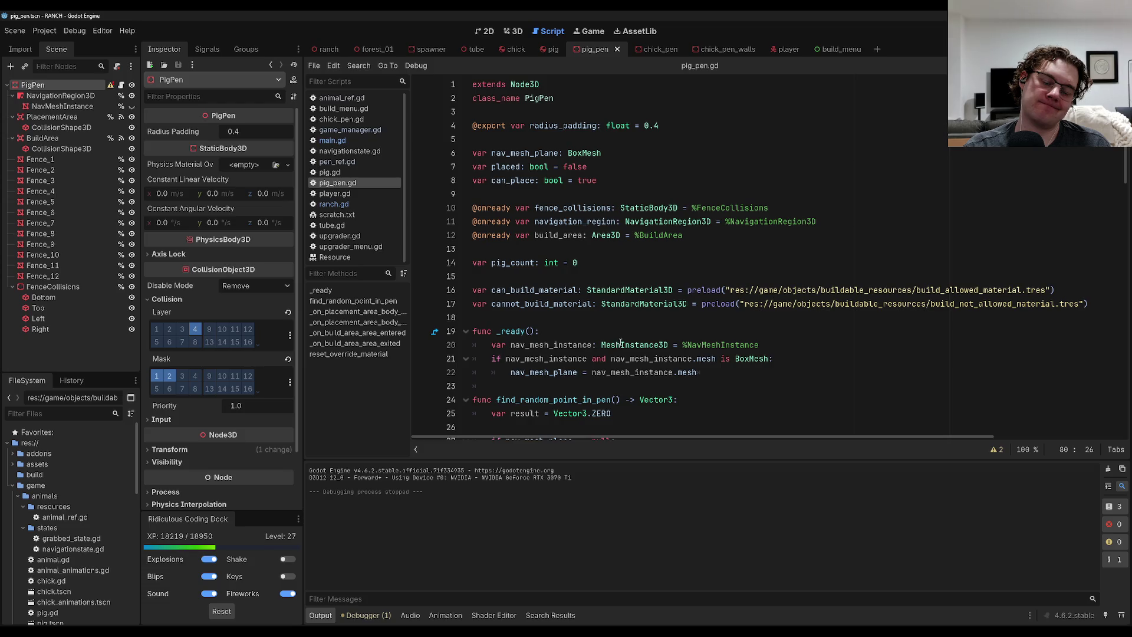
{"action": "scroll", "coordinate": [619, 344], "scroll_direction": "down", "scroll_amount": 14}
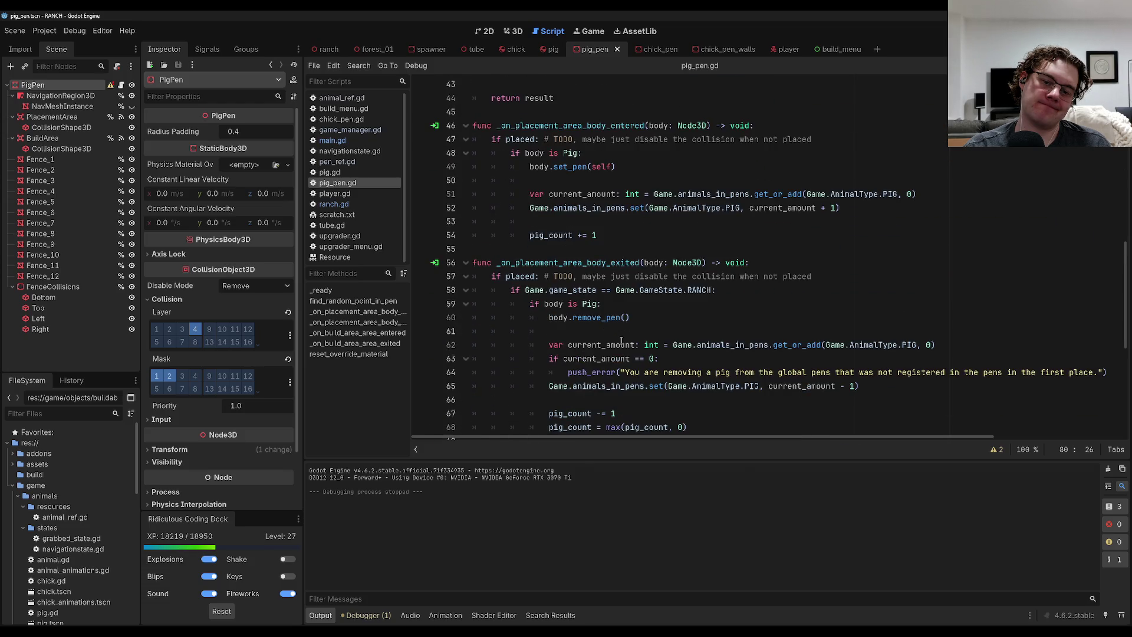
{"action": "scroll", "coordinate": [621, 342], "scroll_direction": "down", "scroll_amount": 3}
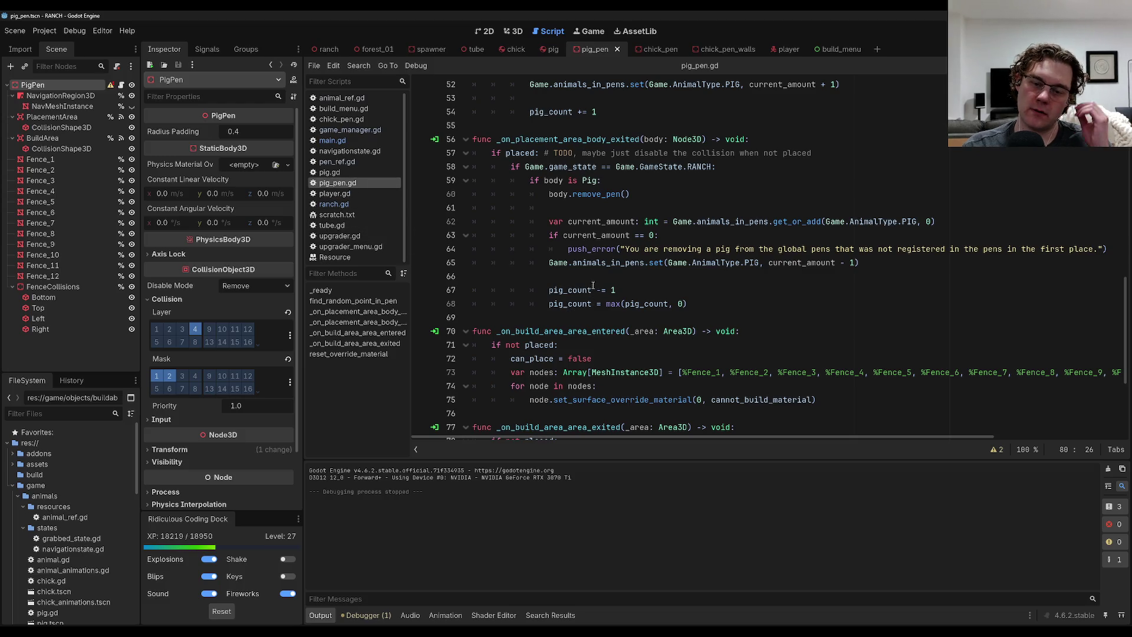
{"action": "scroll", "coordinate": [596, 282], "scroll_direction": "up", "scroll_amount": 6}
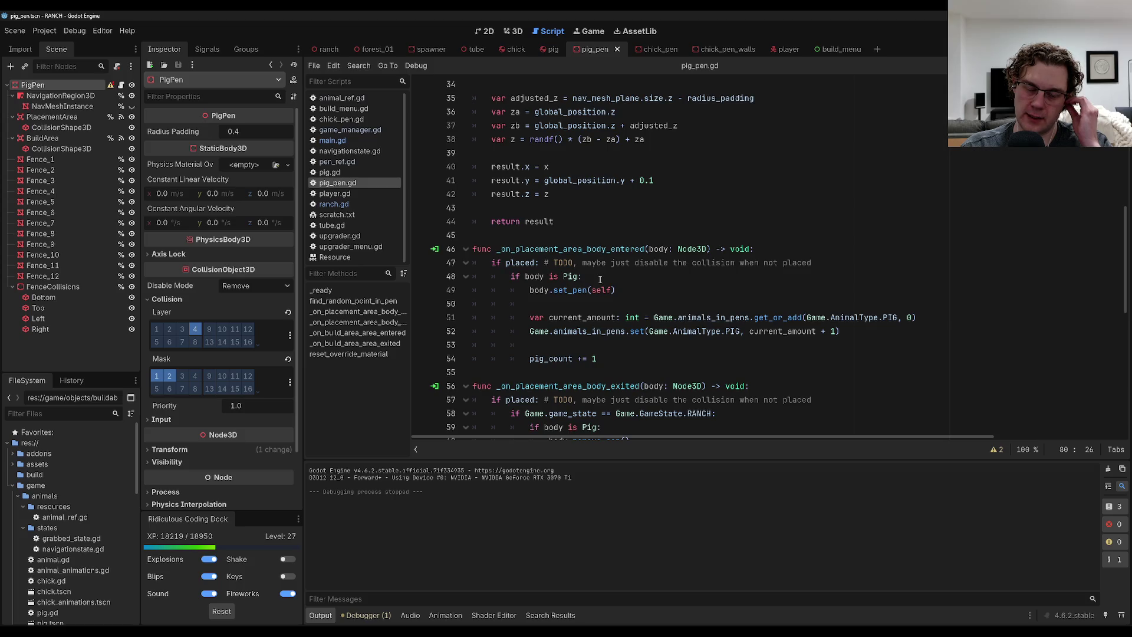
{"action": "scroll", "coordinate": [600, 279], "scroll_direction": "up", "scroll_amount": 6}
{"action": "scroll", "coordinate": [600, 280], "scroll_direction": "up", "scroll_amount": 2}
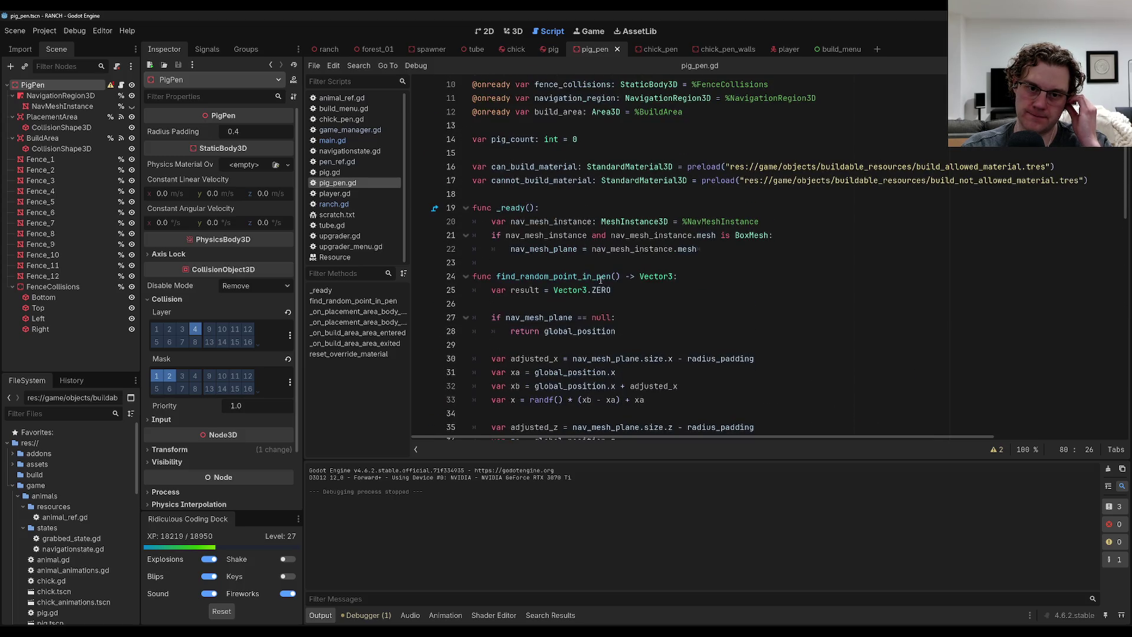
{"action": "left_click", "coordinate": [740, 250]}
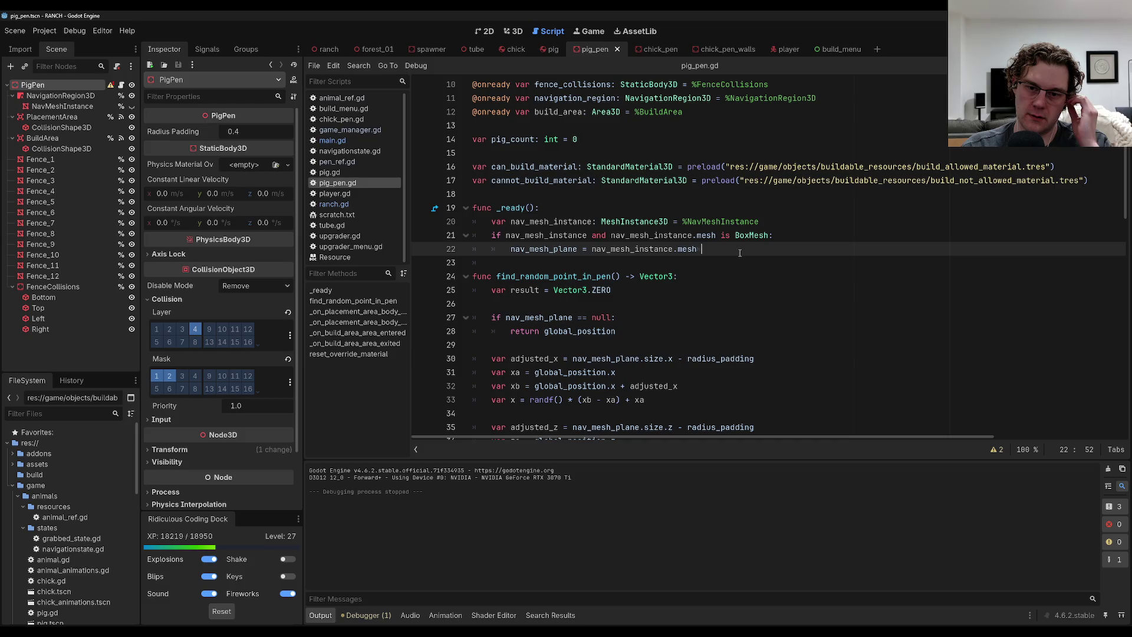
Leave blank lines after the nav_mesh_plane assignment in pig_pen.gd's _ready and save.
{"action": "key", "text": "BackSpace"}
{"action": "key", "text": "Return"}
{"action": "key", "text": "Return"}
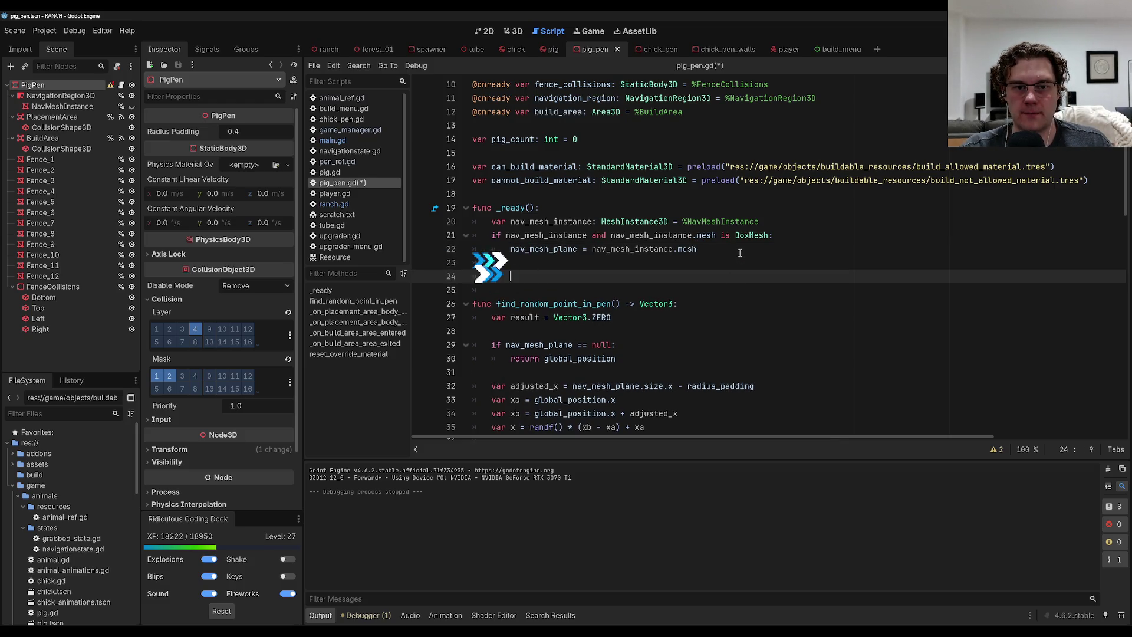
{"action": "scroll", "coordinate": [656, 337], "scroll_direction": "up", "scroll_amount": 3}
{"action": "key", "text": "BackSpace"}
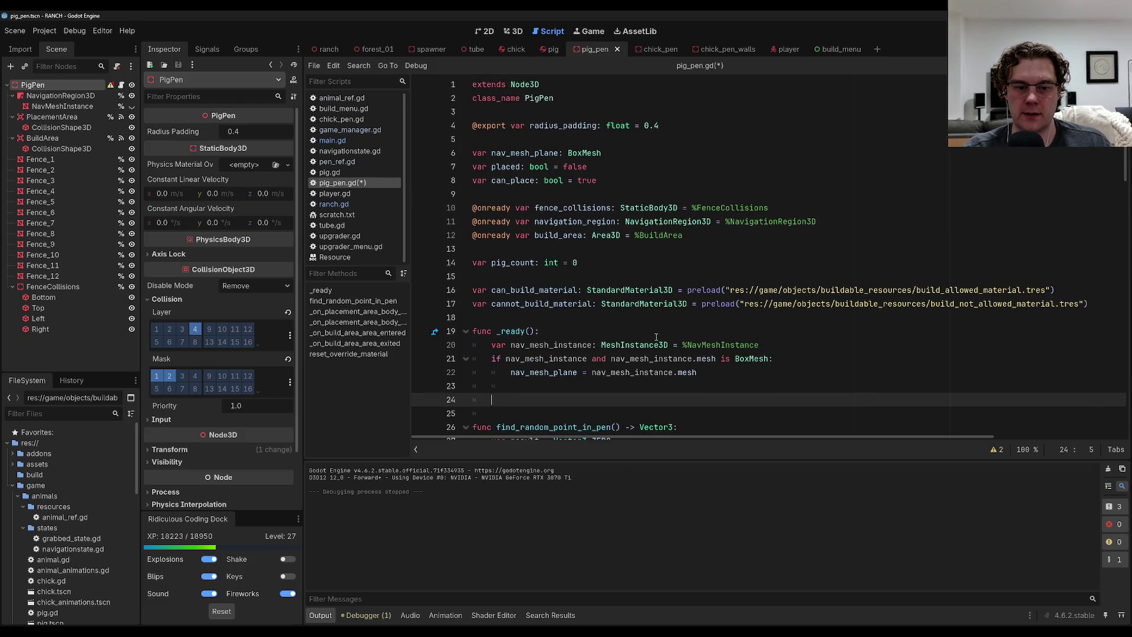
{"action": "type", "text": "navigation_regio"}
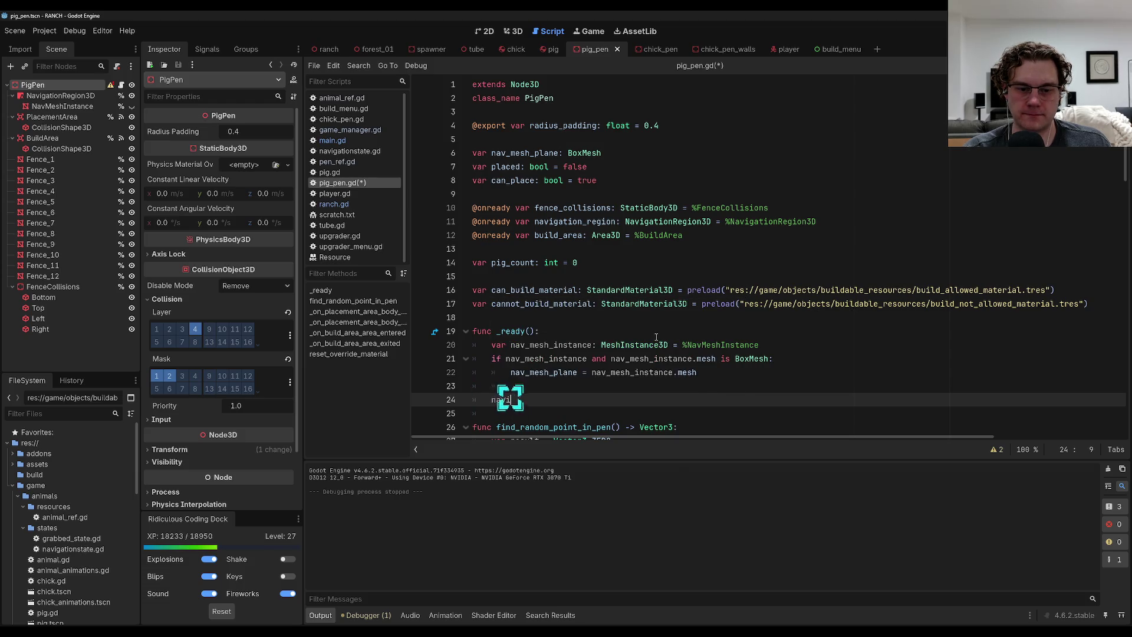
{"action": "type", "text": "n."}
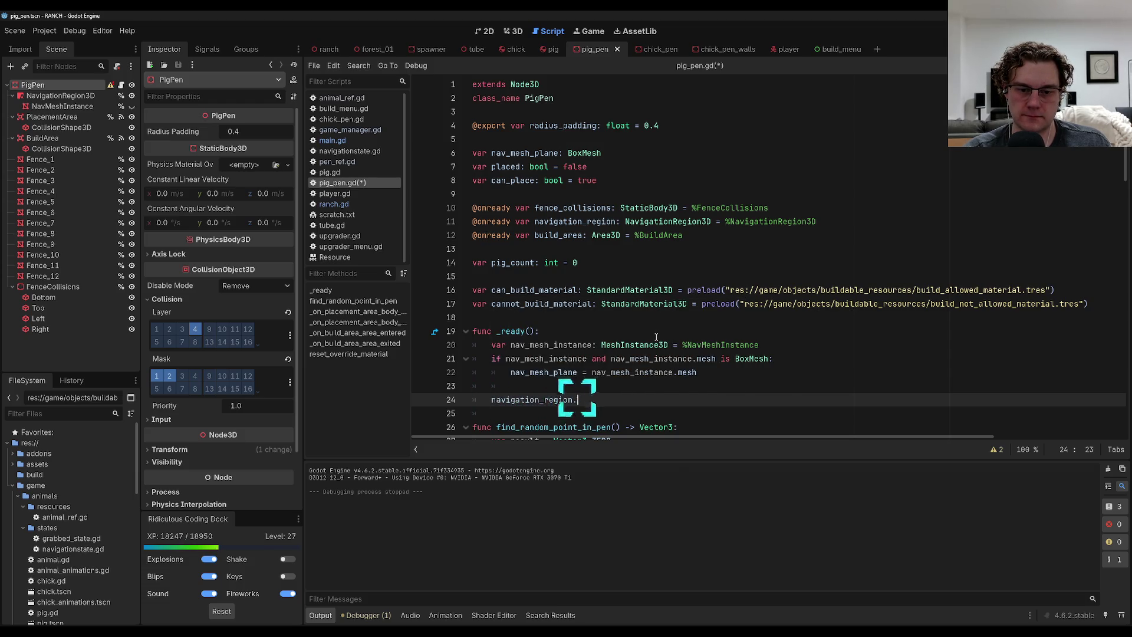
{"action": "key", "text": "ctrl+BackSpace"}
{"action": "key", "text": "ctrl+BackSpace"}
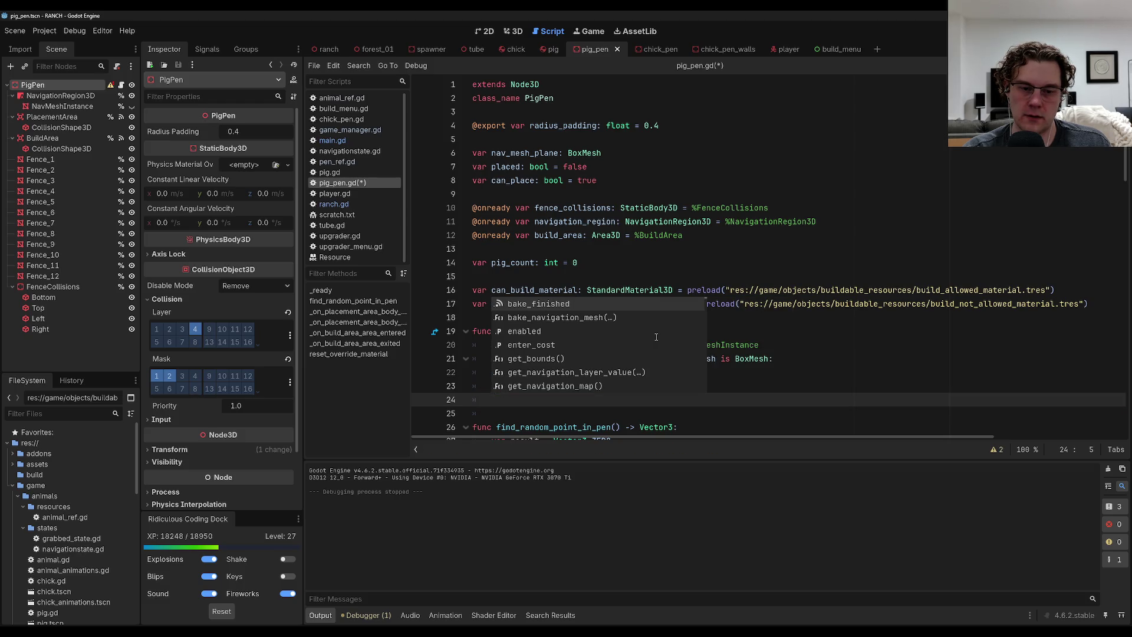
{"action": "type", "text": "i"}
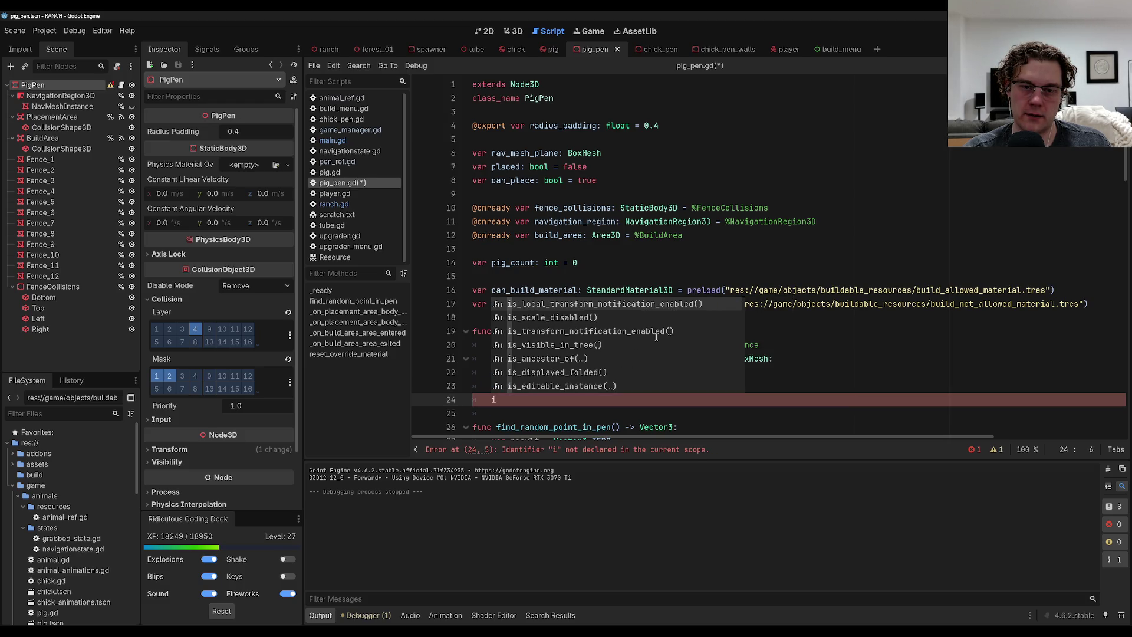
{"action": "key", "text": "BackSpace"}
{"action": "key", "text": "Escape"}
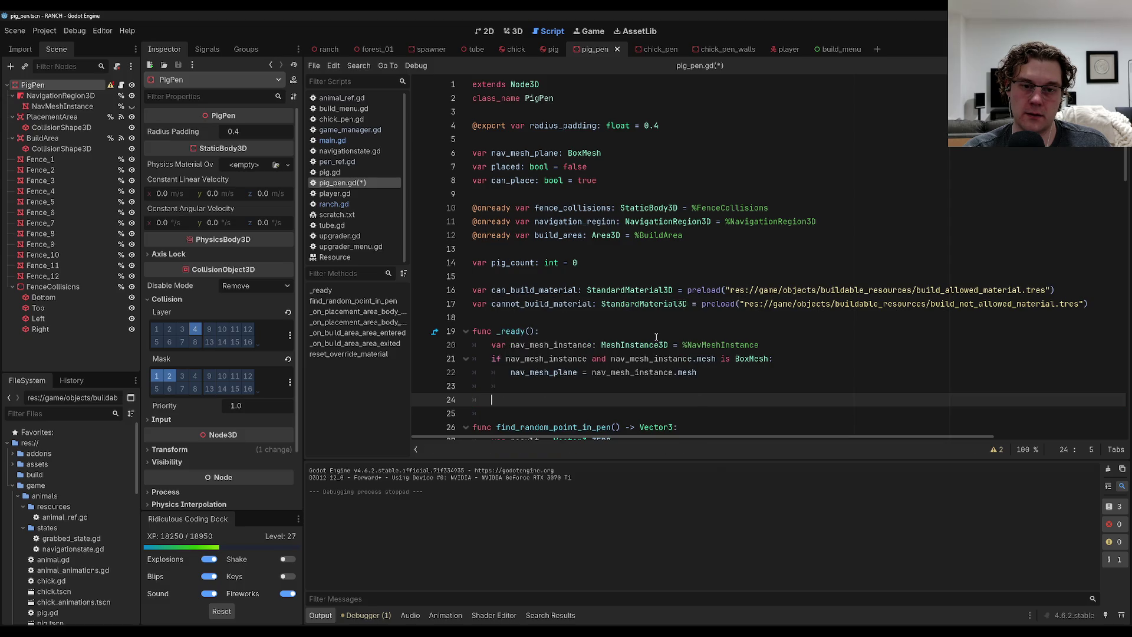
{"action": "key", "text": "Down"}
{"action": "scroll", "coordinate": [656, 337], "scroll_direction": "down", "scroll_amount": 3}
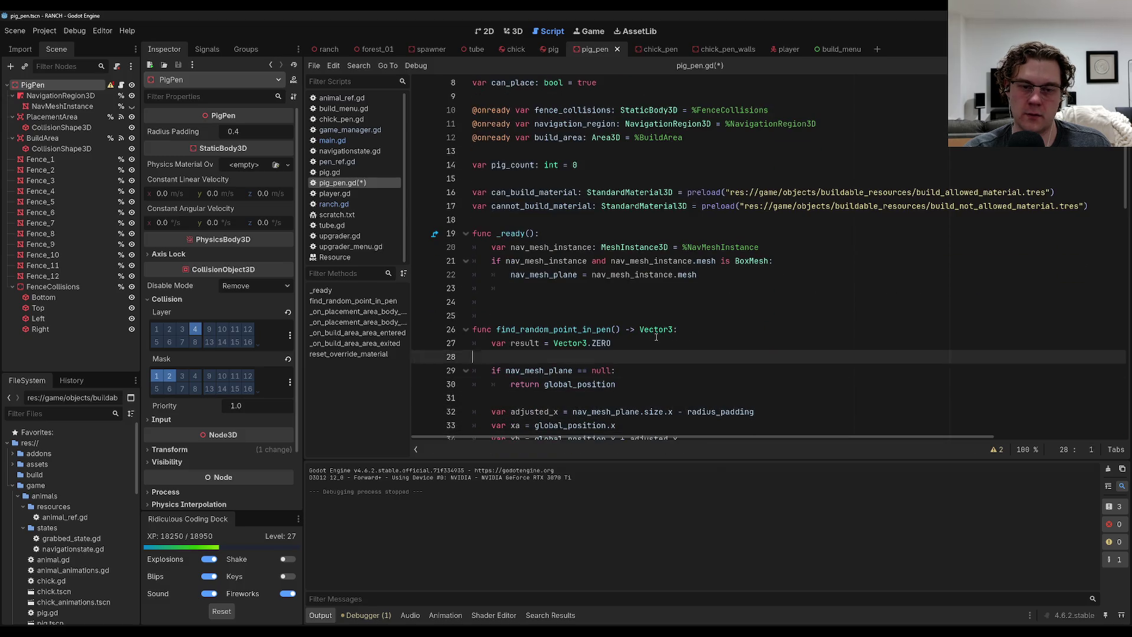
{"action": "key", "text": "Up"}
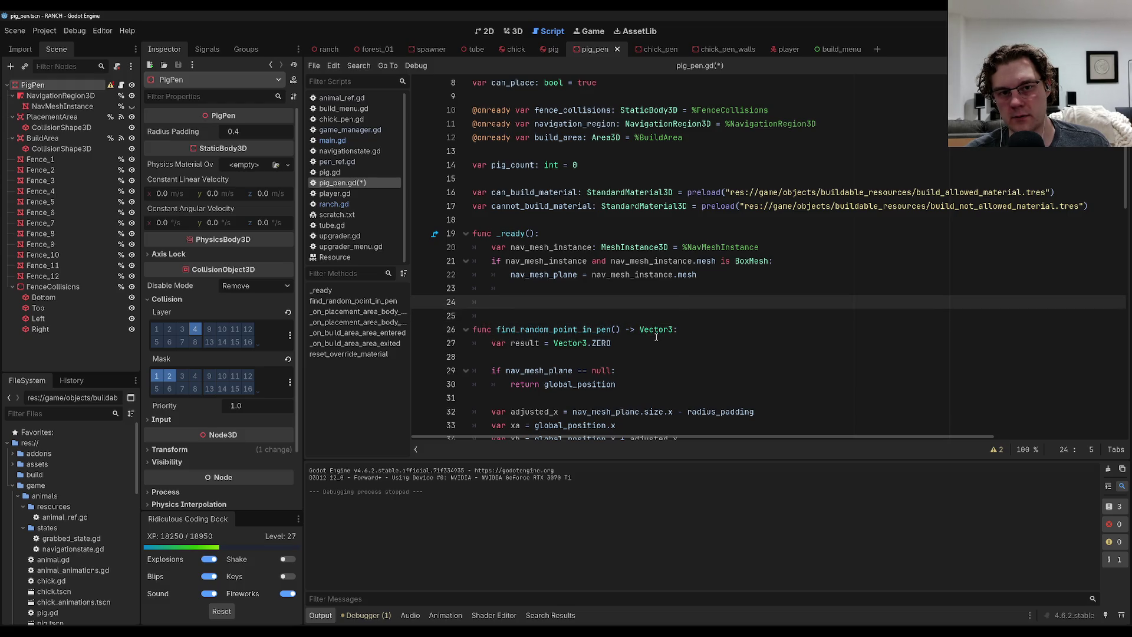
{"action": "key", "text": "ctrl+s"}
Scroll through pig_pen.gd and run the project with F5.
{"action": "scroll", "coordinate": [679, 319], "scroll_direction": "down", "scroll_amount": 7}
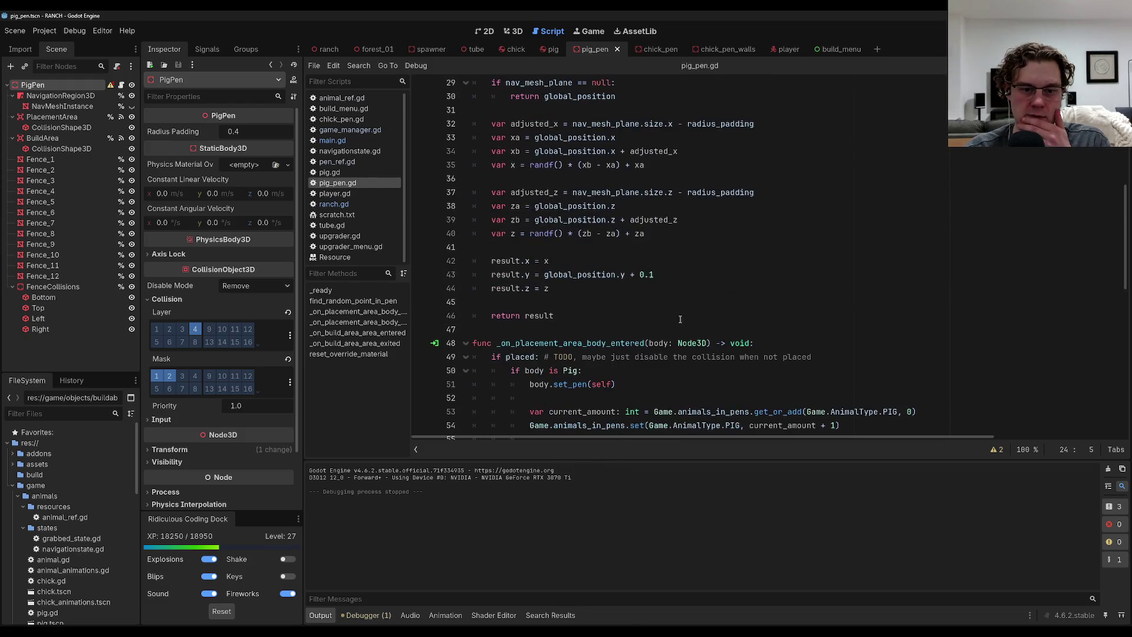
{"action": "scroll", "coordinate": [677, 338], "scroll_direction": "down", "scroll_amount": 7}
{"action": "scroll", "coordinate": [661, 345], "scroll_direction": "down", "scroll_amount": 6}
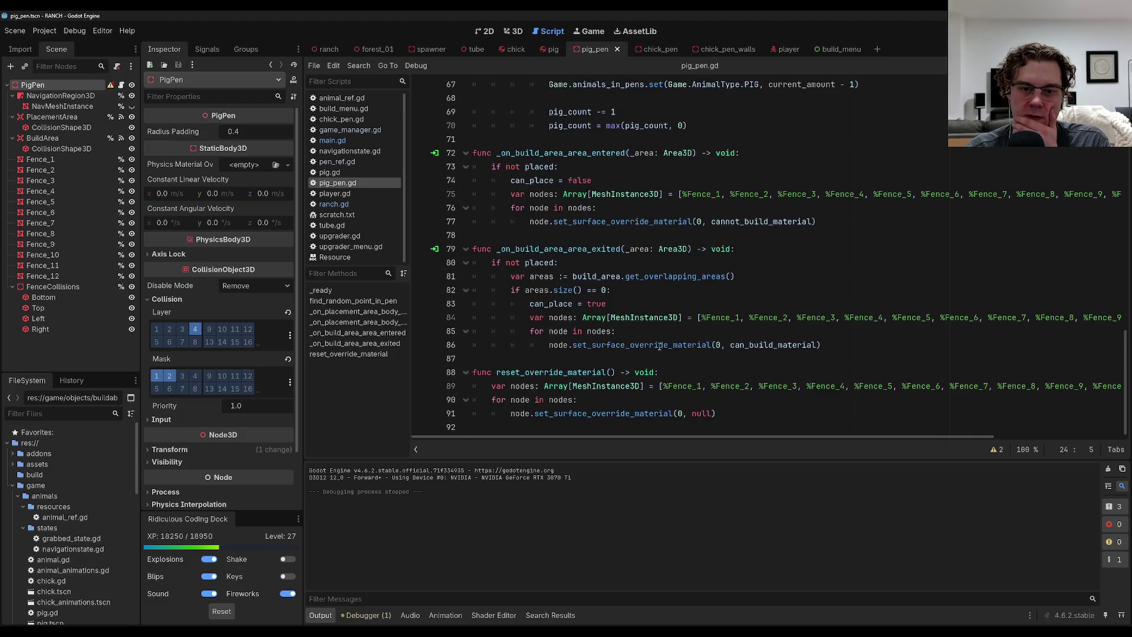
{"action": "scroll", "coordinate": [651, 345], "scroll_direction": "up", "scroll_amount": 18}
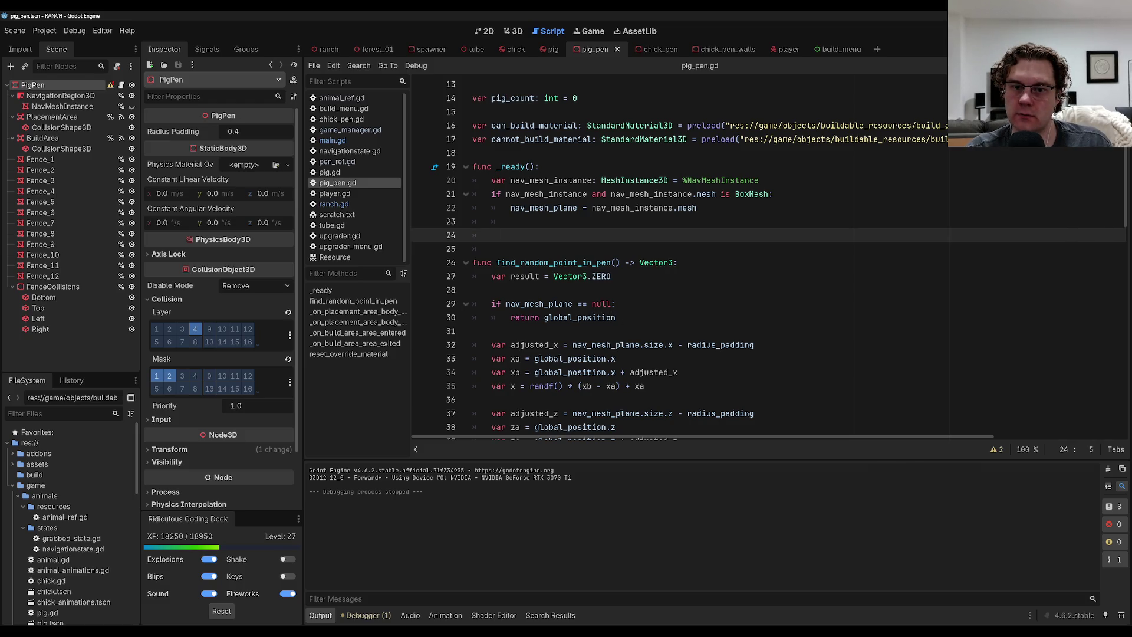
{"action": "key", "text": "F5"}
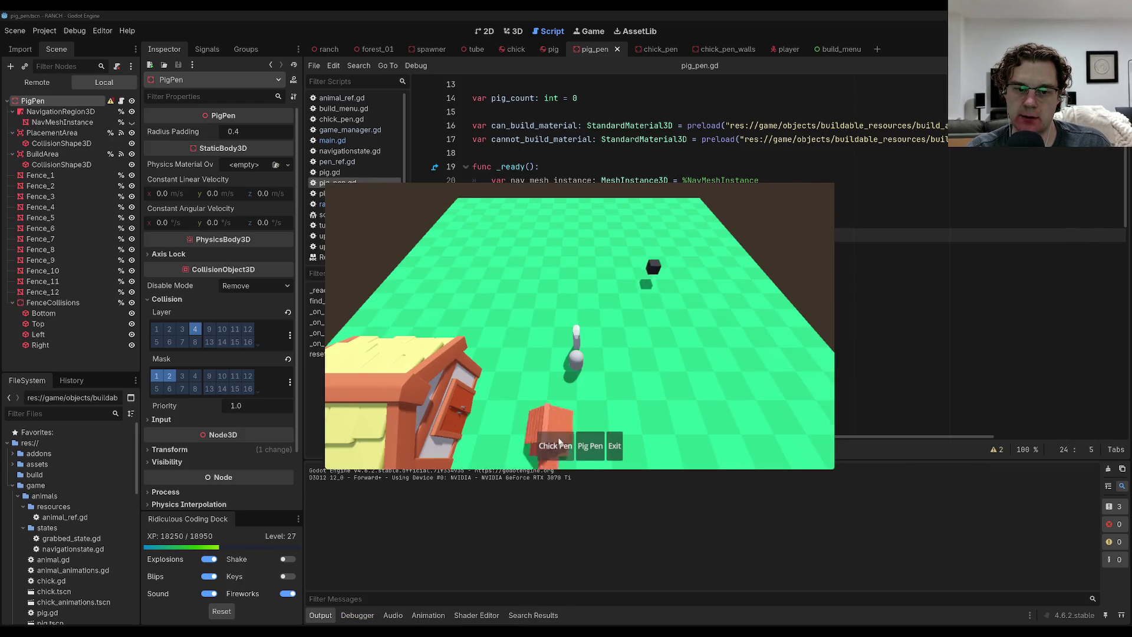
Place a chick pen at the field's lower right, pick Pig Pen, then pause and stop with F8.
{"action": "left_click", "coordinate": [554, 445]}
{"action": "left_click", "coordinate": [555, 446]}
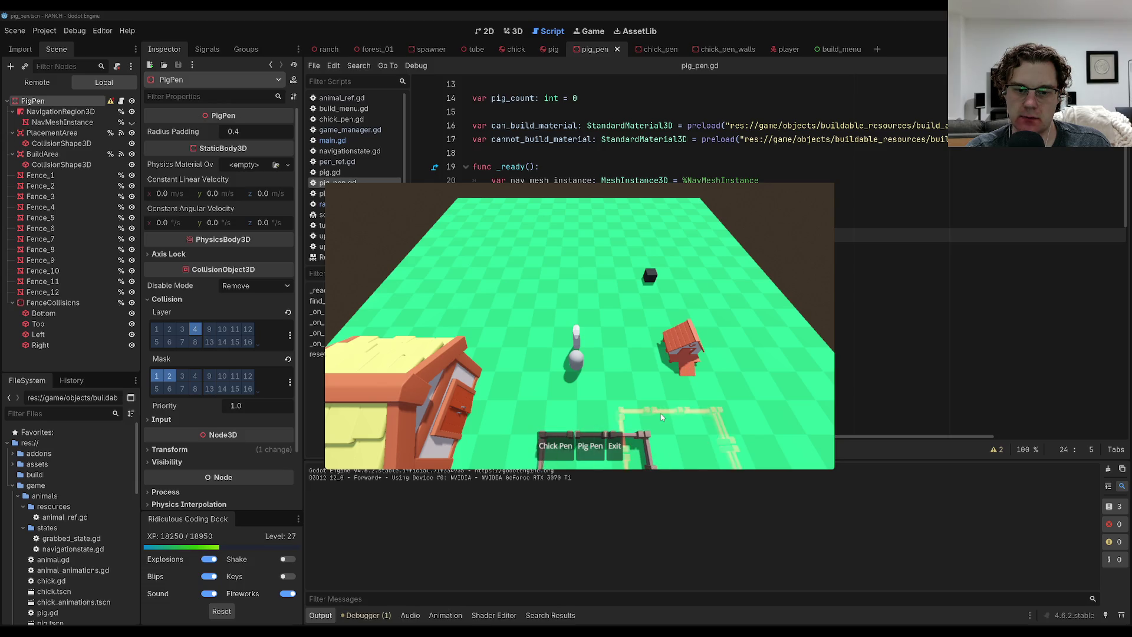
{"action": "left_click", "coordinate": [729, 429]}
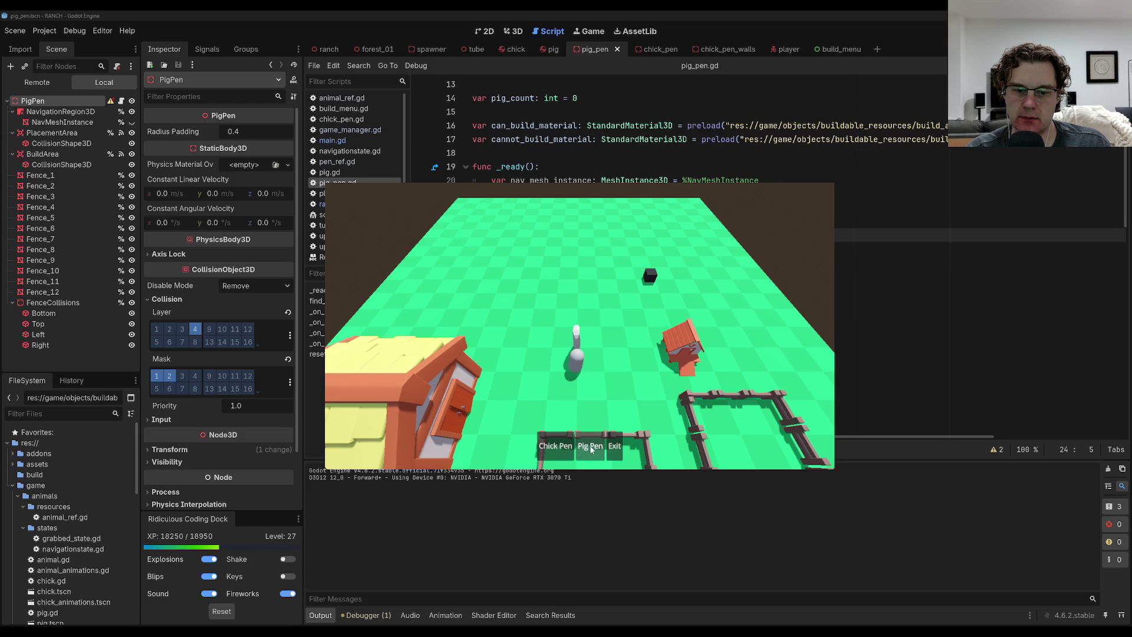
{"action": "left_click", "coordinate": [554, 446]}
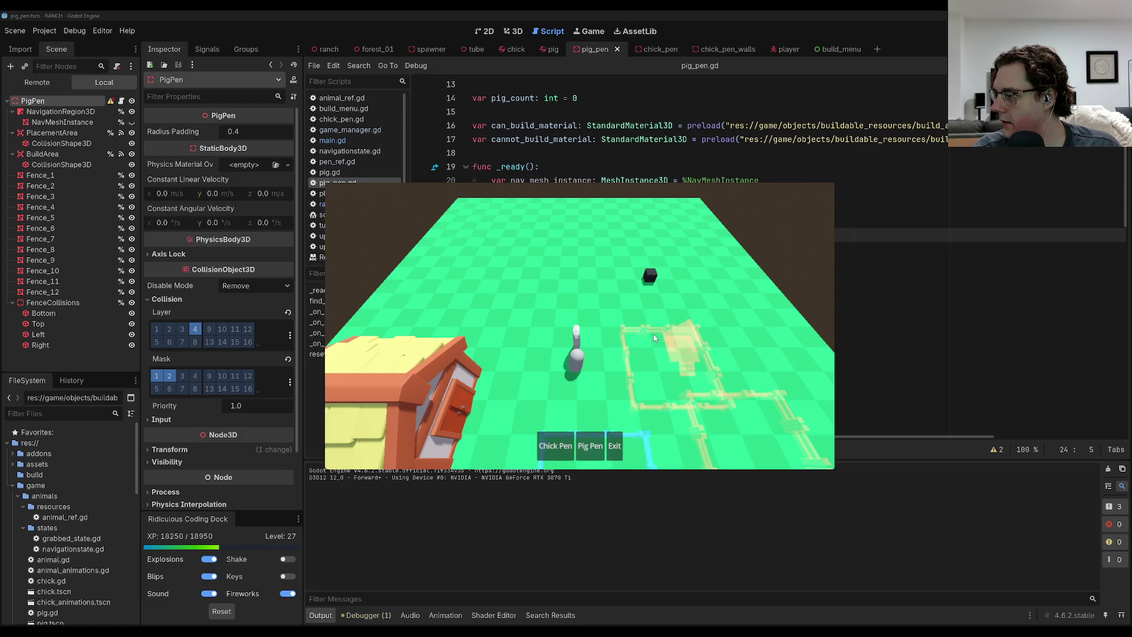
{"action": "key", "text": "Escape"}
{"action": "key", "text": "F8"}
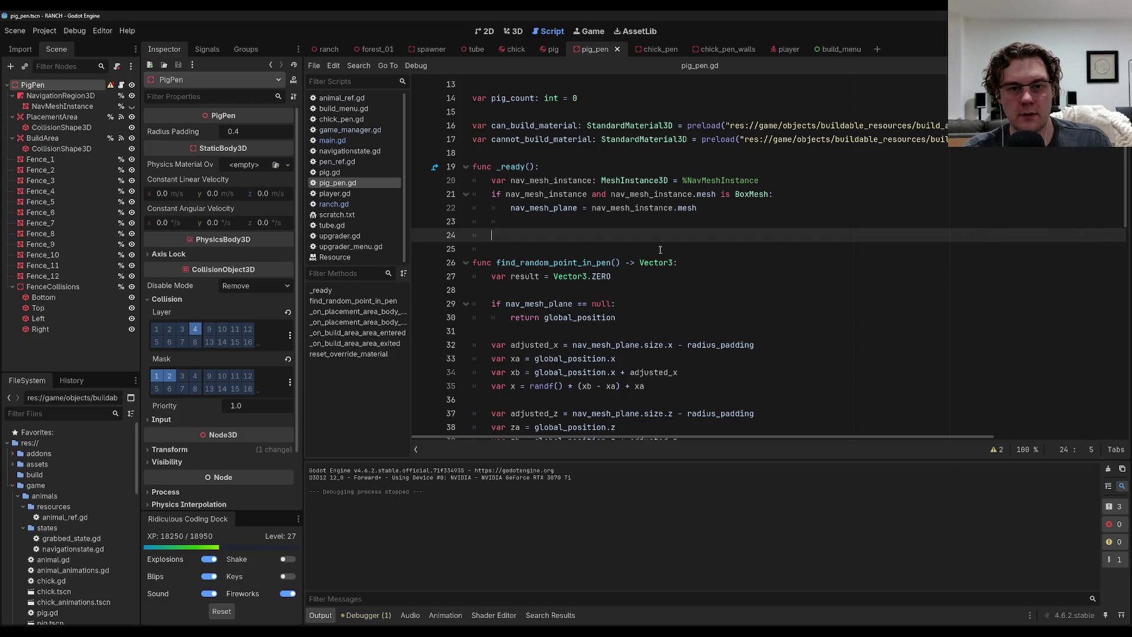
Delete the empty lines 23–24 after _ready and save pig_pen.gd.
{"action": "key", "text": "BackSpace"}
{"action": "key", "text": "BackSpace"}
{"action": "key", "text": "BackSpace"}
{"action": "key", "text": "BackSpace"}
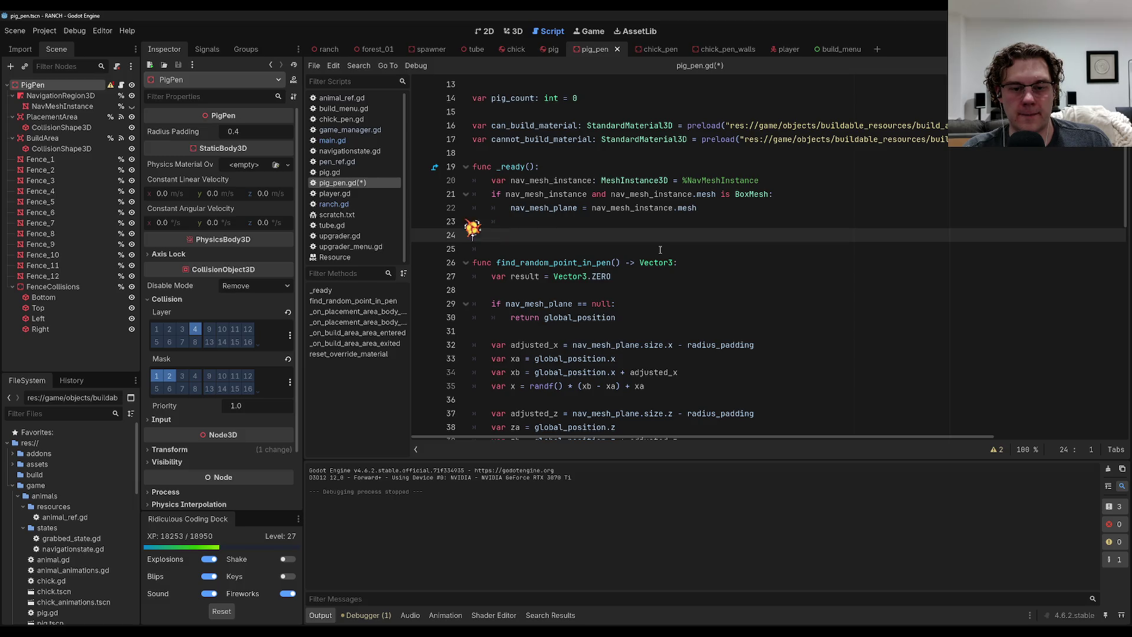
{"action": "key", "text": "BackSpace"}
{"action": "key", "text": "ctrl+s"}
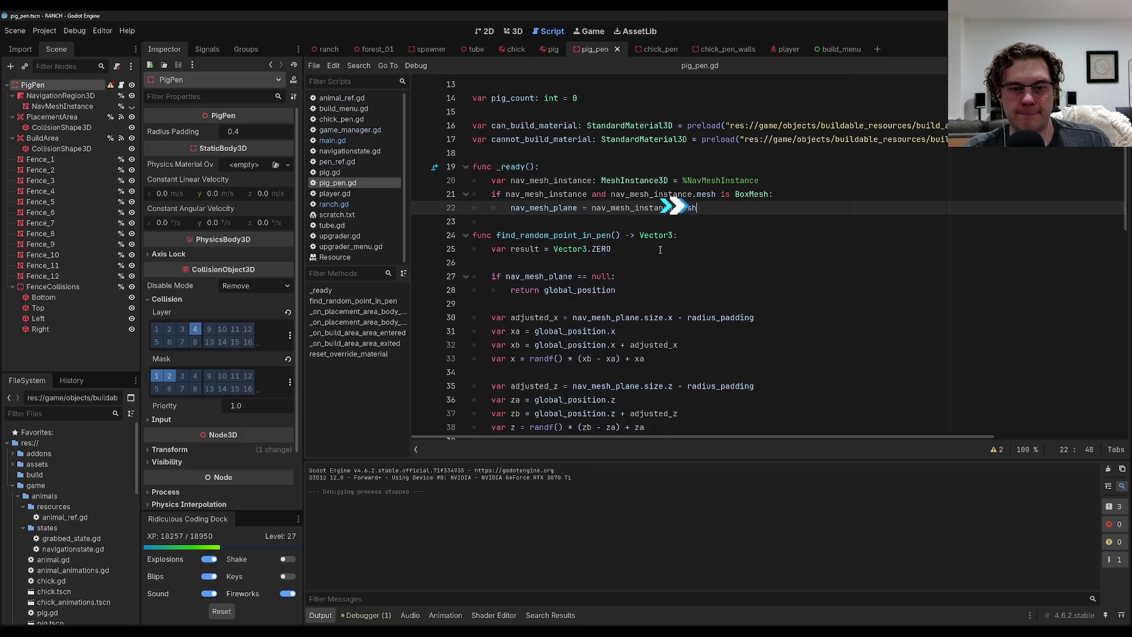
{"action": "key", "text": "Page_Down"}
{"action": "key", "text": "Page_Down"}
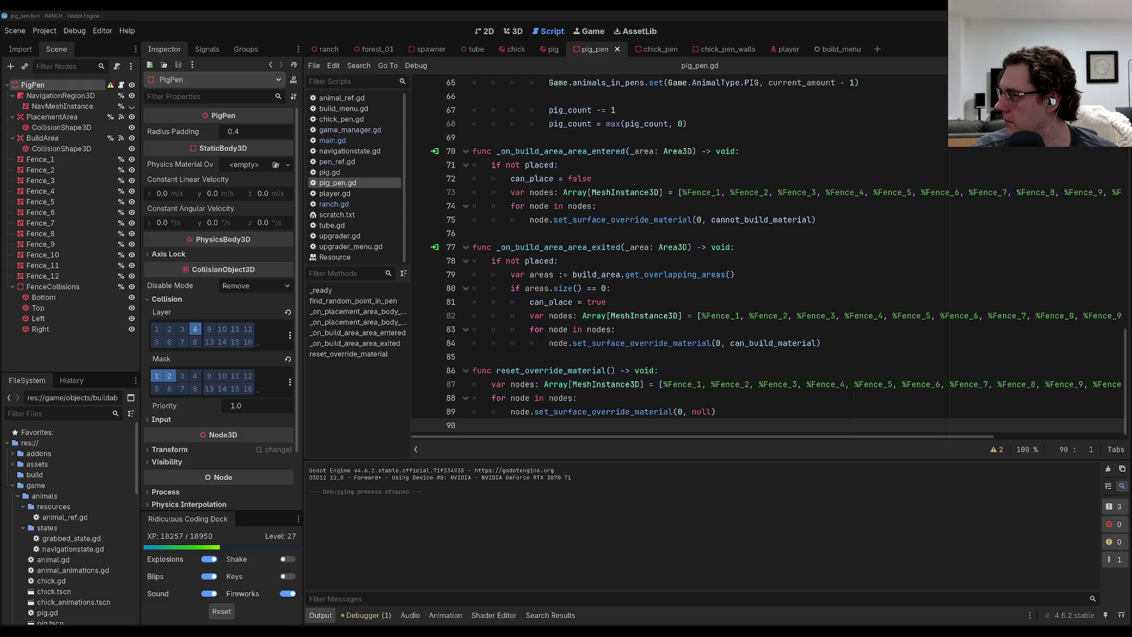
Review pig_pen.gd's reset_override_material() fence code and go to the script's last line.
{"action": "left_click", "coordinate": [577, 205]}
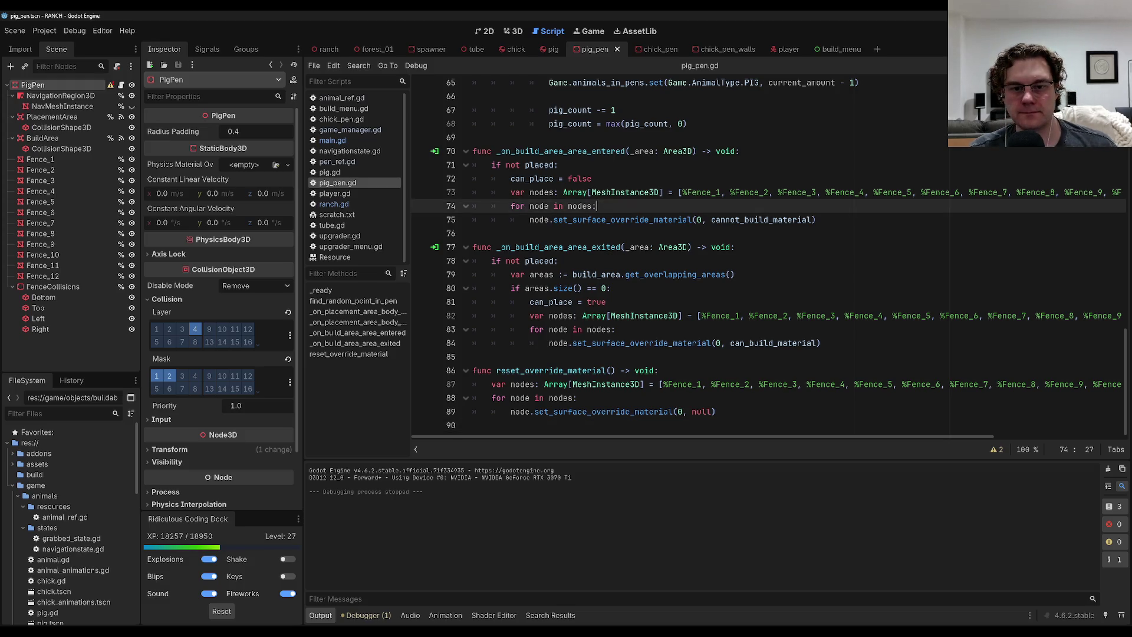
{"action": "scroll", "coordinate": [765, 264], "scroll_direction": "up", "scroll_amount": 2}
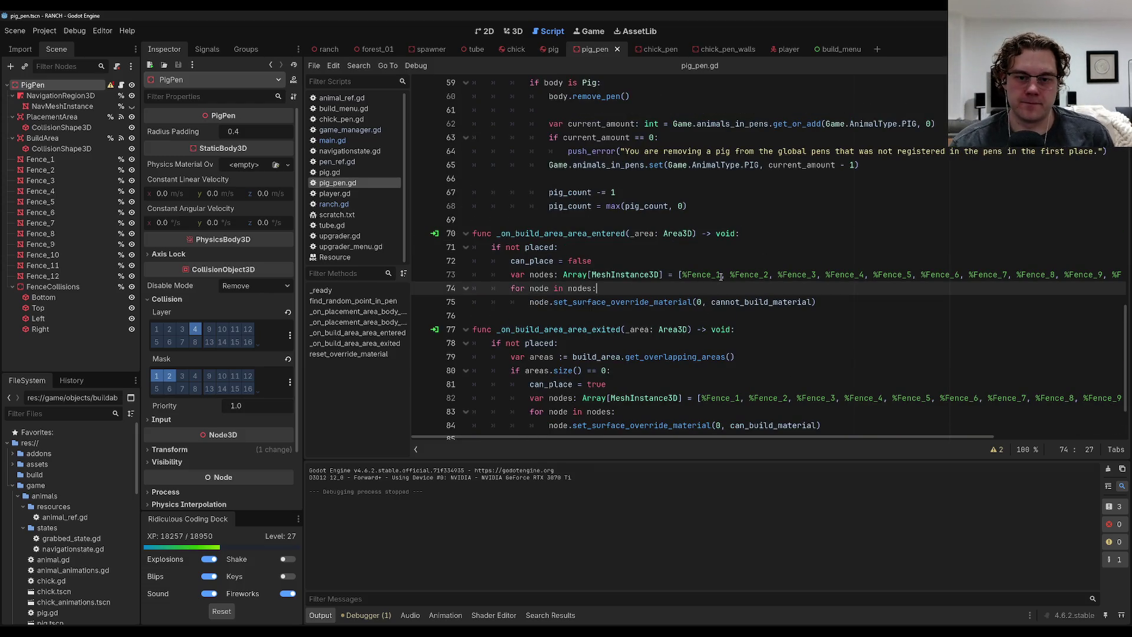
{"action": "scroll", "coordinate": [720, 277], "scroll_direction": "up", "scroll_amount": 5}
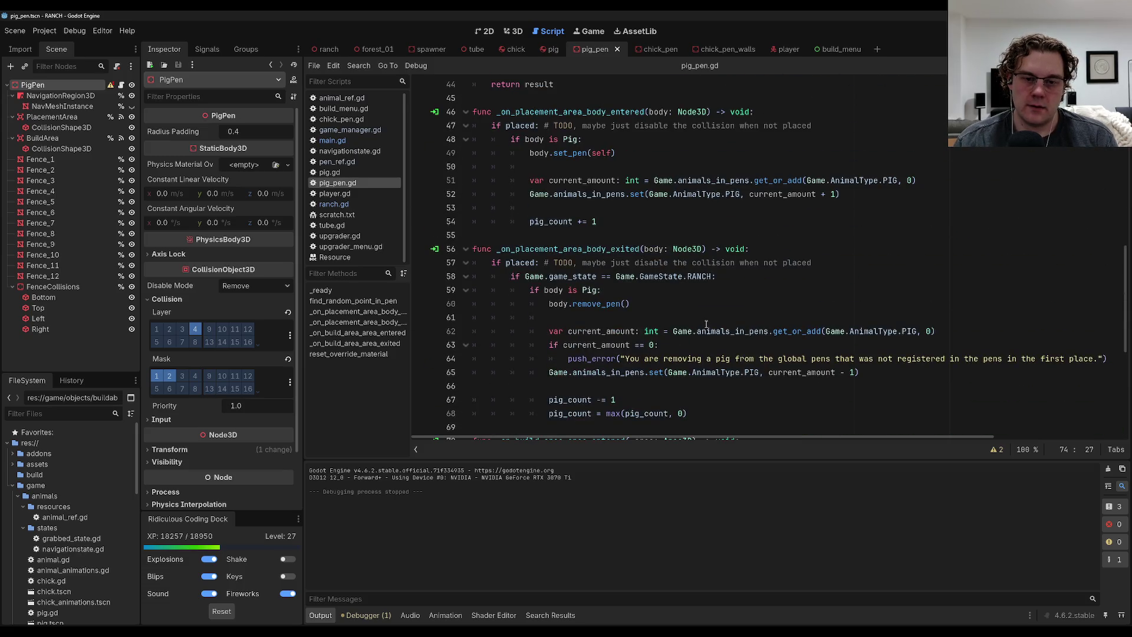
{"action": "scroll", "coordinate": [706, 324], "scroll_direction": "up", "scroll_amount": 5}
{"action": "scroll", "coordinate": [707, 323], "scroll_direction": "down", "scroll_amount": 7}
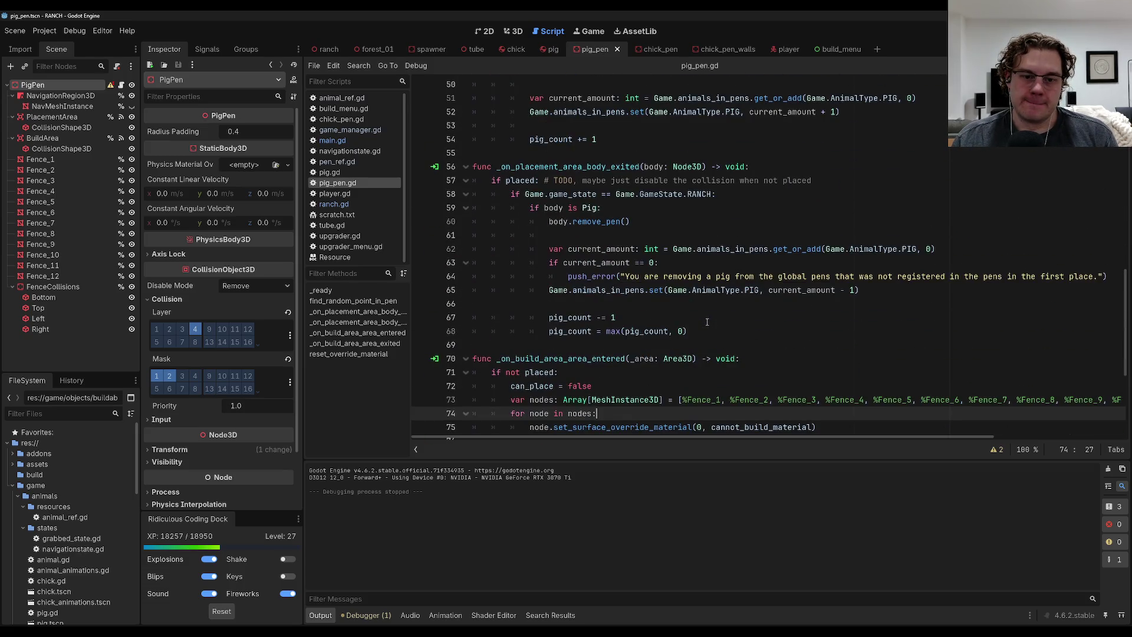
{"action": "scroll", "coordinate": [707, 321], "scroll_direction": "down", "scroll_amount": 5}
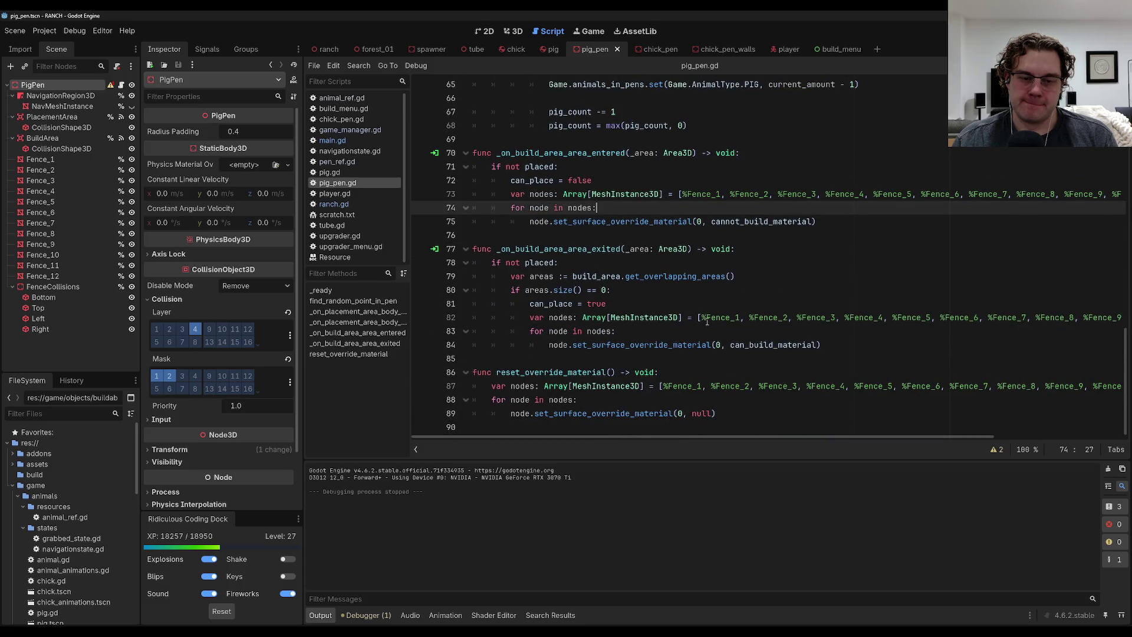
{"action": "scroll", "coordinate": [706, 321], "scroll_direction": "up", "scroll_amount": 18}
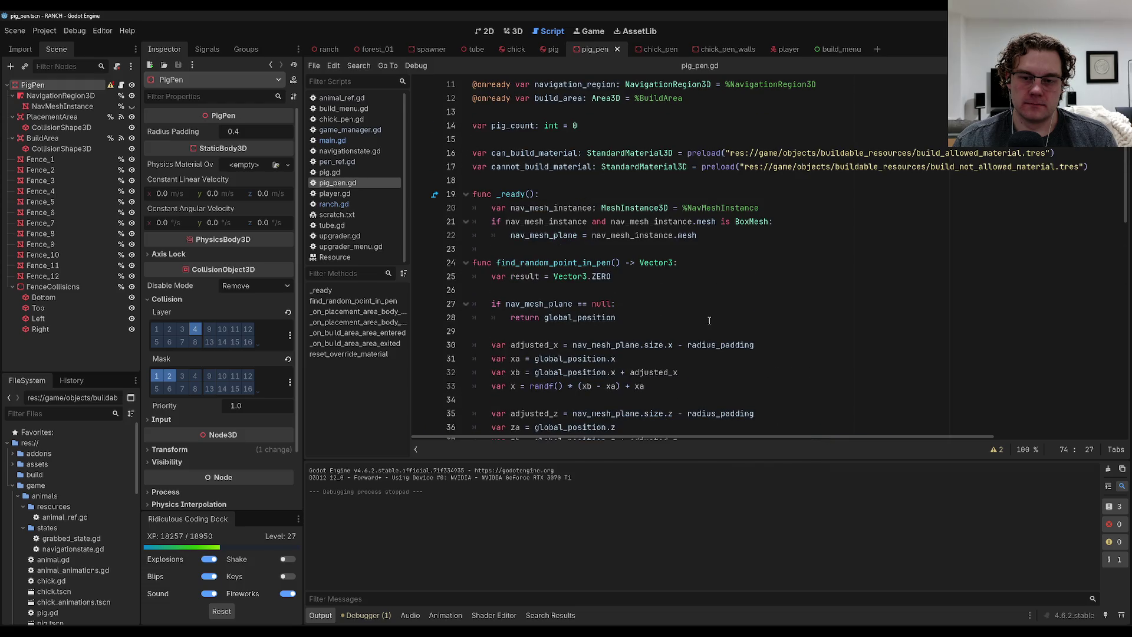
{"action": "scroll", "coordinate": [709, 320], "scroll_direction": "up", "scroll_amount": 3}
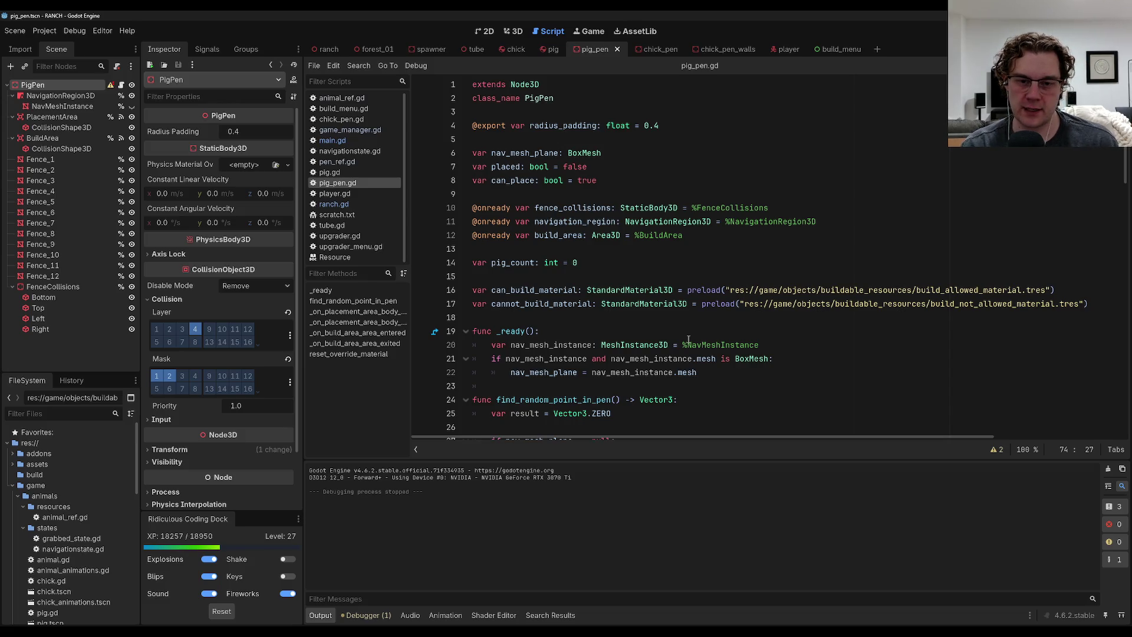
{"action": "scroll", "coordinate": [665, 309], "scroll_direction": "down", "scroll_amount": 2}
{"action": "scroll", "coordinate": [662, 302], "scroll_direction": "up", "scroll_amount": 2}
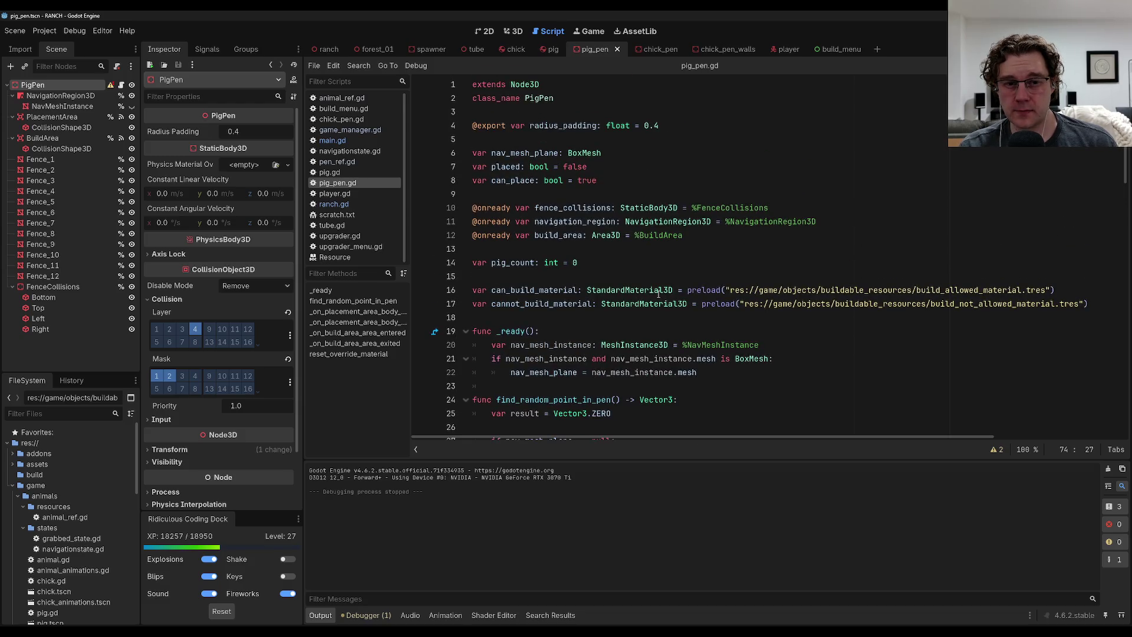
{"action": "scroll", "coordinate": [608, 221], "scroll_direction": "down", "scroll_amount": 2}
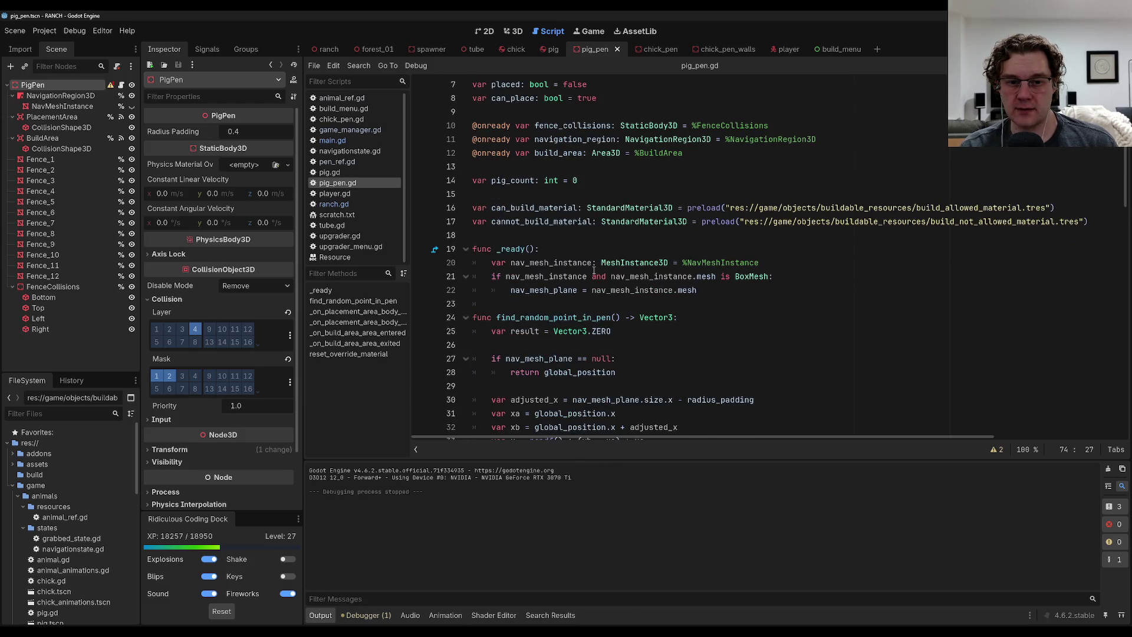
{"action": "scroll", "coordinate": [594, 269], "scroll_direction": "down", "scroll_amount": 19}
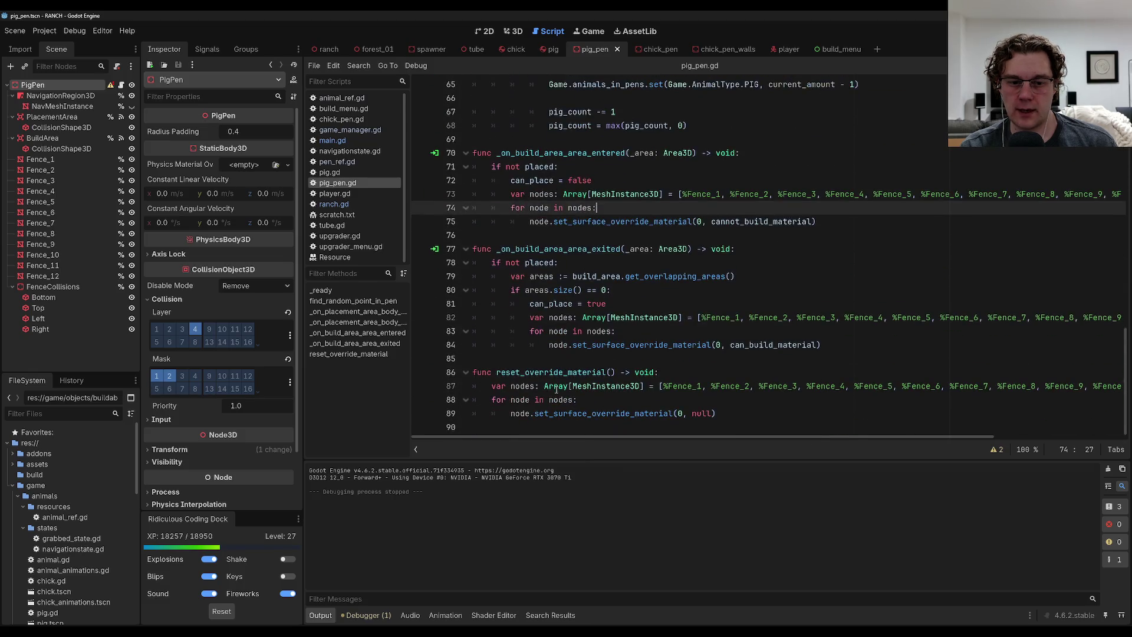
{"action": "left_click", "coordinate": [544, 428]}
Append setup_from_reference() -> void to pig_pen.gd, setting placed = true and calling navigation_region.bake_navigation_mesh(), then save.
{"action": "key", "text": "Return"}
{"action": "type", "text": "func "}
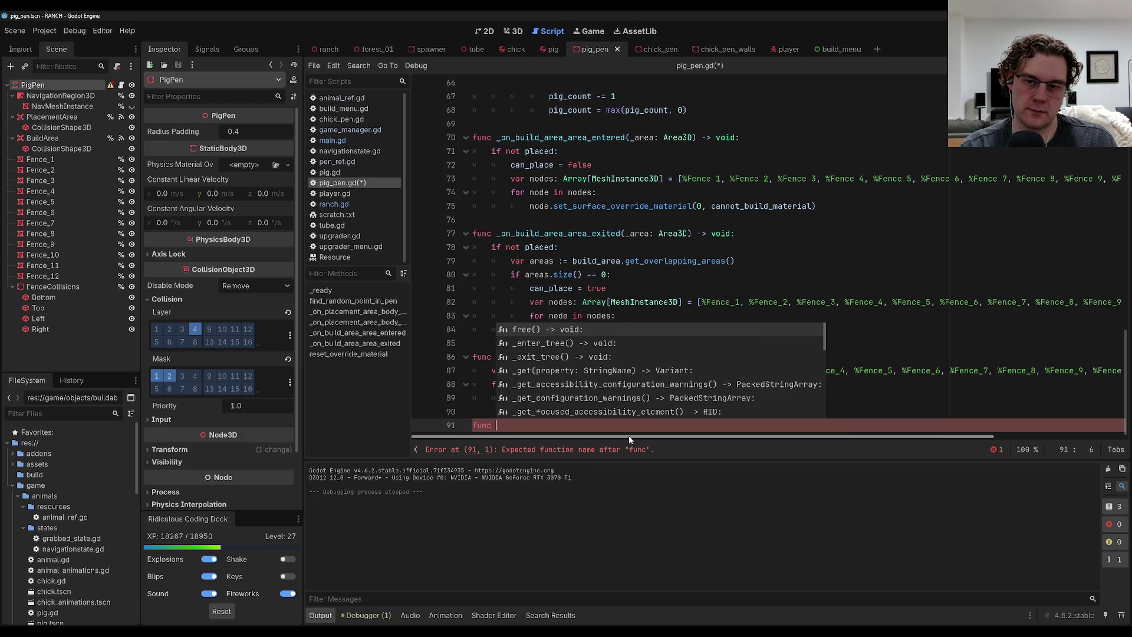
{"action": "type", "text": "setup_from_re"}
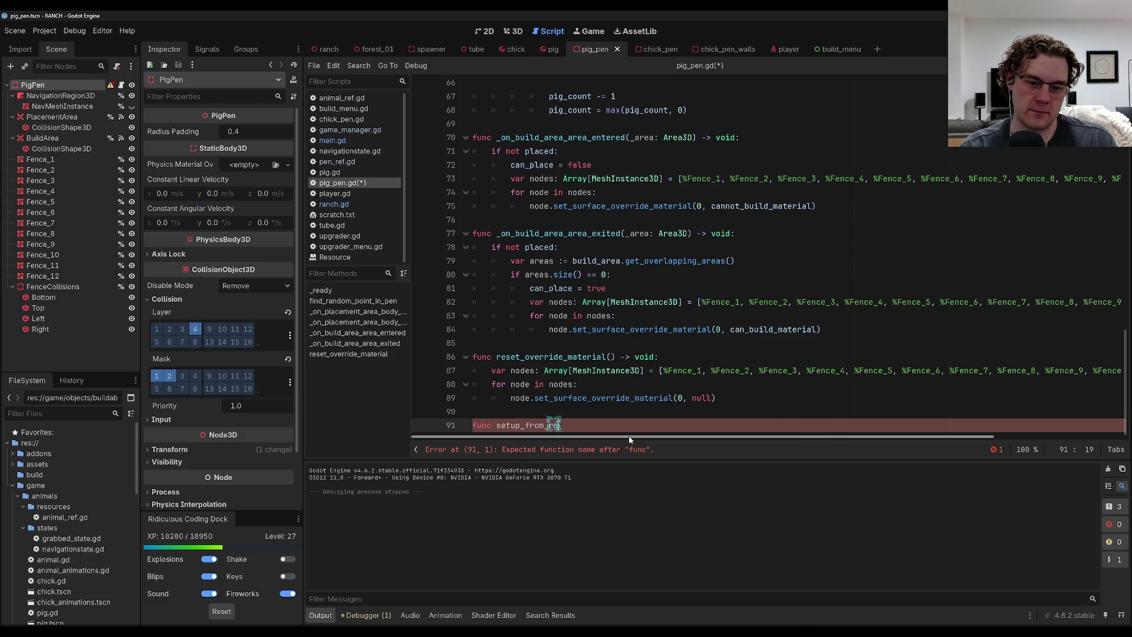
{"action": "type", "text": "ference()"}
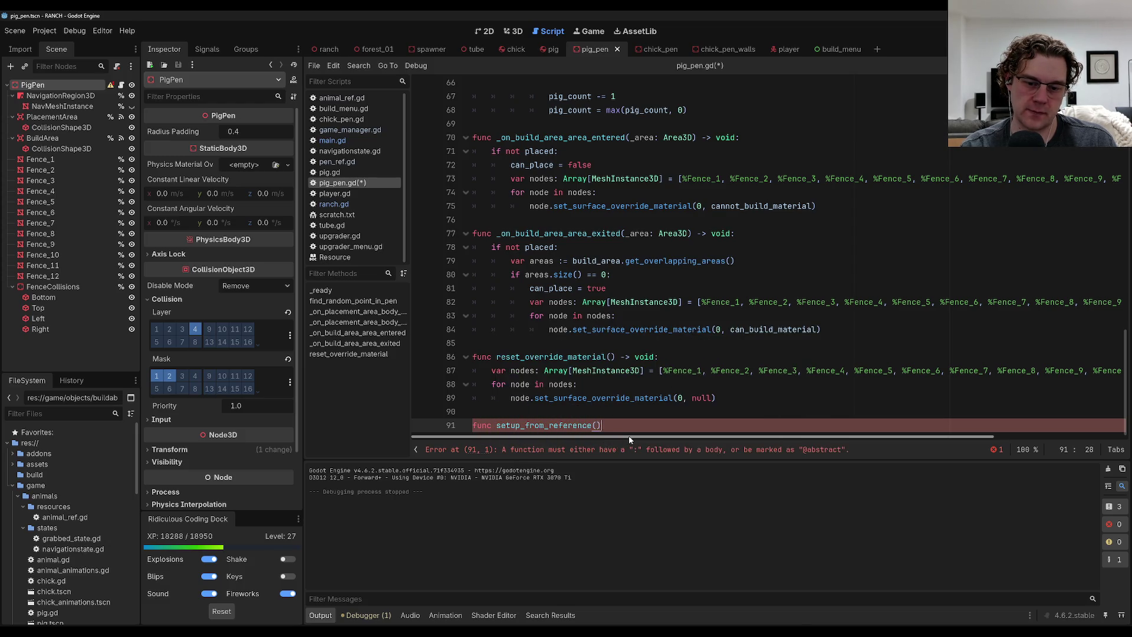
{"action": "type", "text": " -> void:"}
{"action": "key", "text": "Return"}
{"action": "type", "text": "pa"}
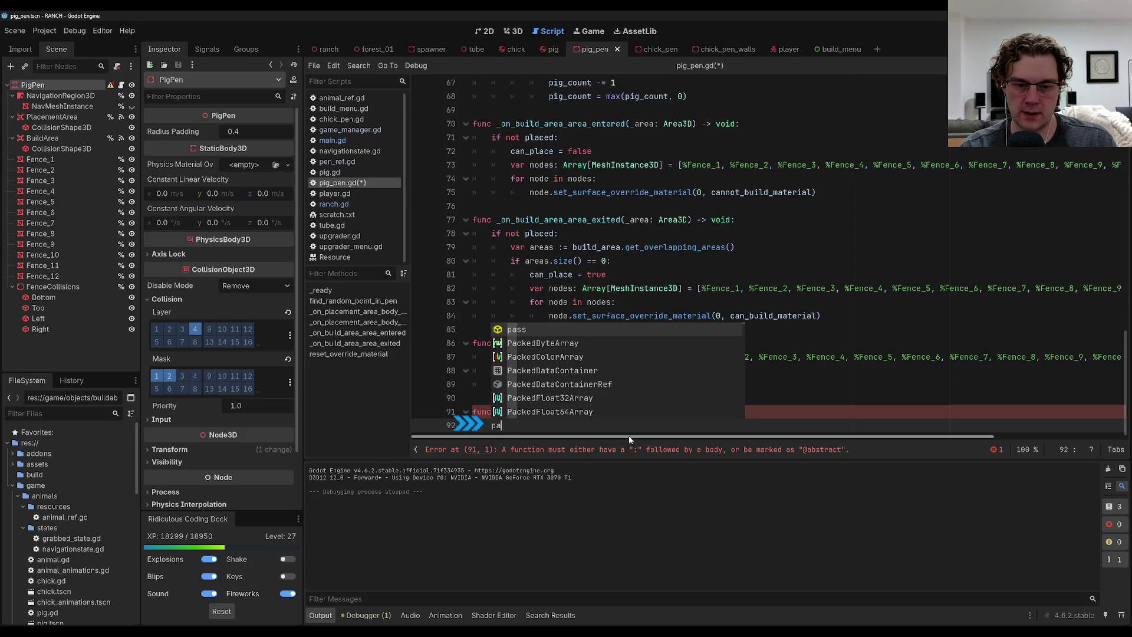
{"action": "type", "text": "laced = true"}
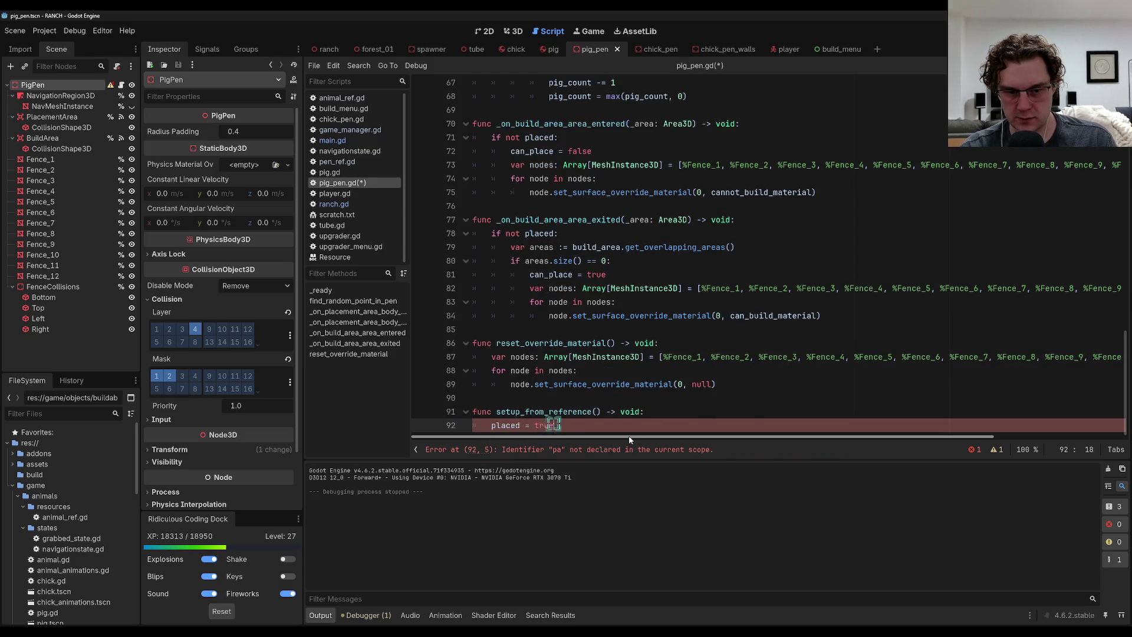
{"action": "key", "text": "Return"}
{"action": "type", "text": "nav"}
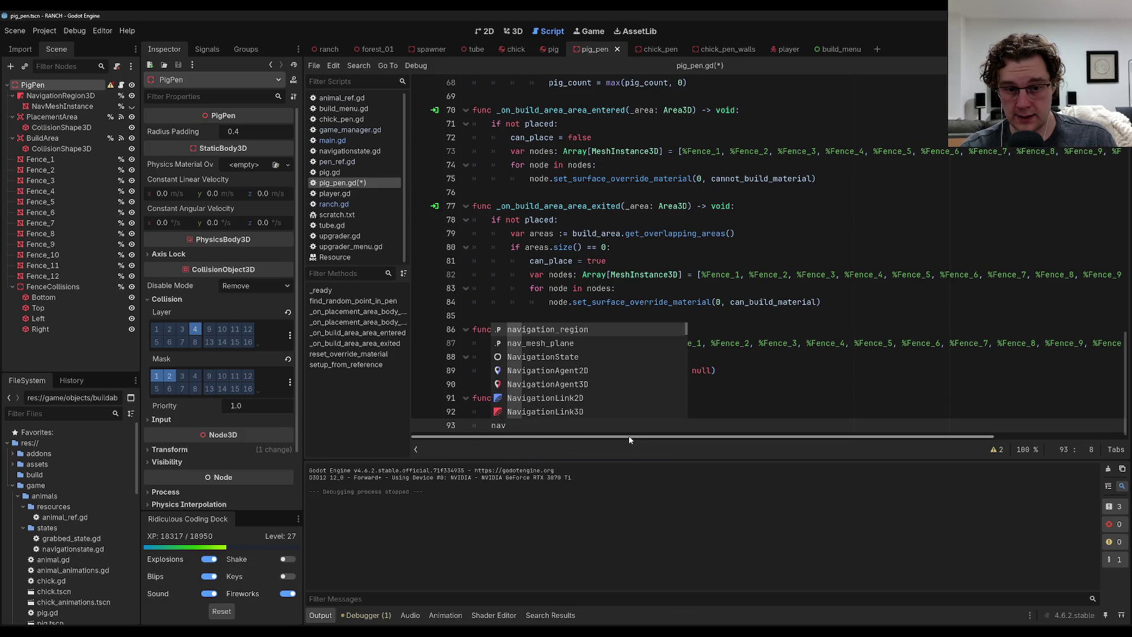
{"action": "key", "text": "Return"}
{"action": "type", "text": ".bak"}
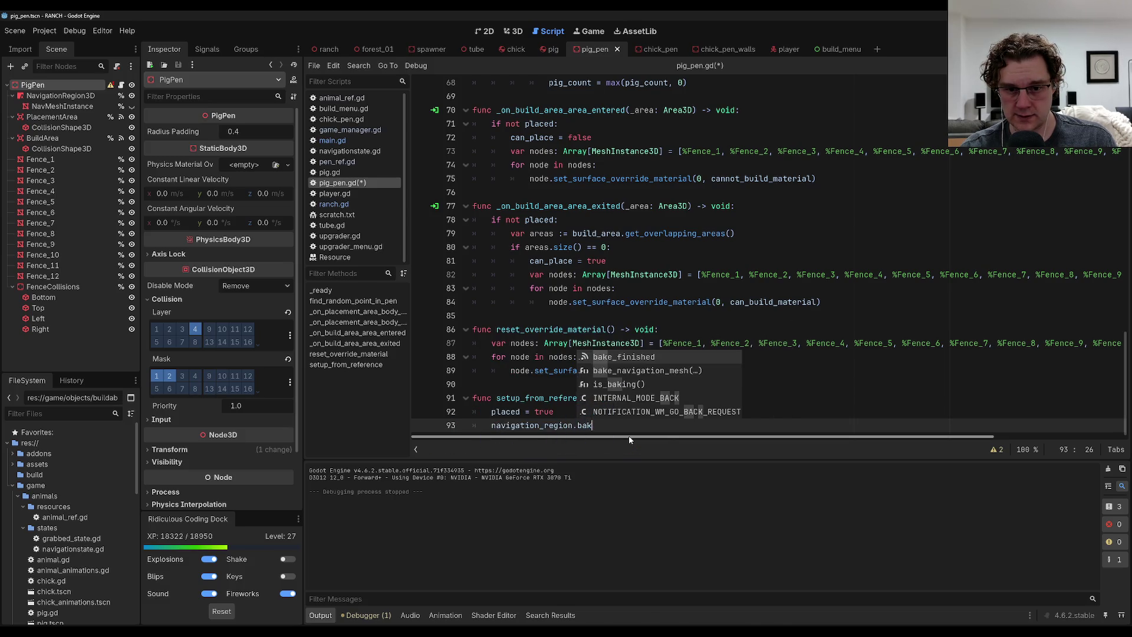
{"action": "key", "text": "Down"}
{"action": "key", "text": "Return"}
{"action": "type", "text": ")"}
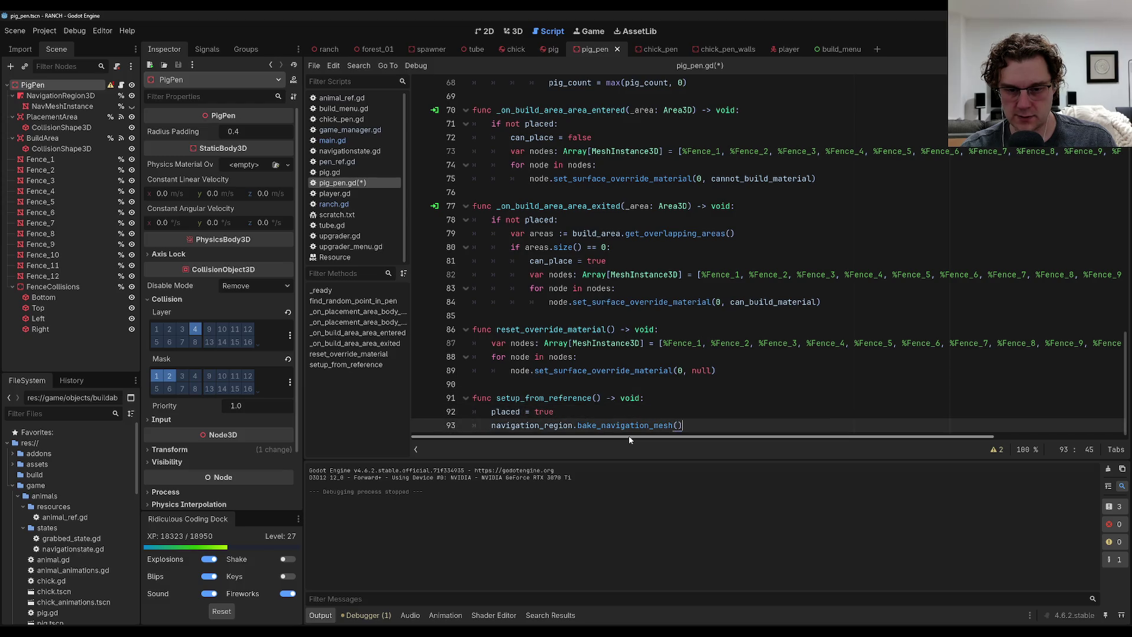
{"action": "key", "text": "ctrl+s"}
{"action": "key", "text": "shift+Up"}
{"action": "key", "text": "shift+Up"}
{"action": "key", "text": "shift+Up"}
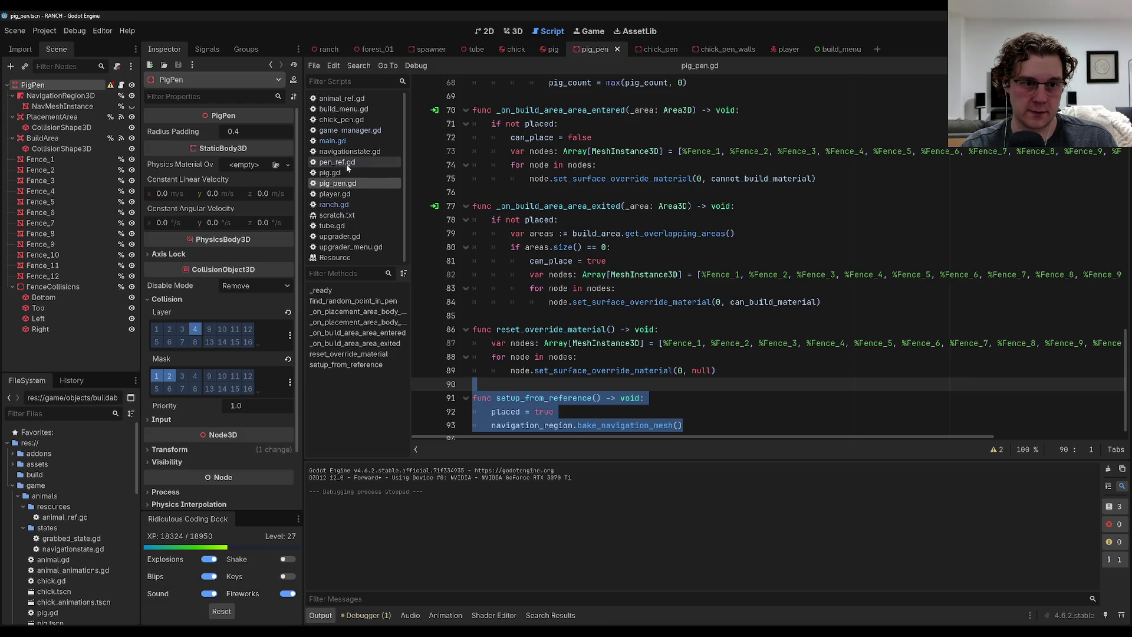
Paste the copied setup_from_reference function at the end of chick_pen.gd and save.
{"action": "left_click", "coordinate": [341, 119]}
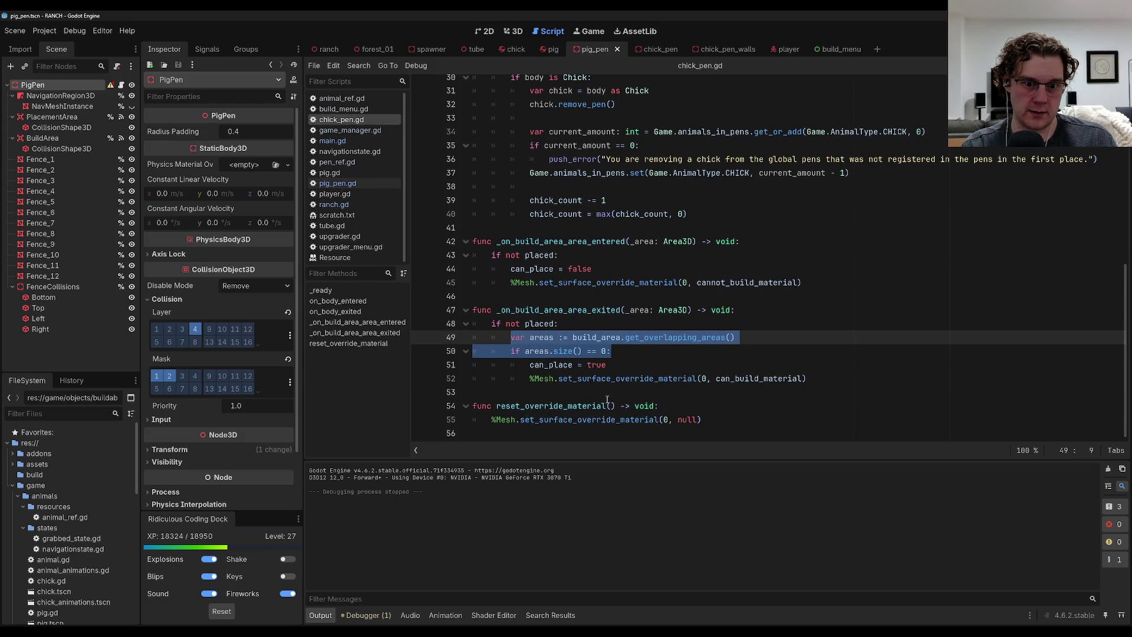
{"action": "left_click", "coordinate": [685, 411]}
{"action": "key", "text": "Return"}
{"action": "key", "text": "Return"}
{"action": "type", "text": "func setup_from_reference() -> void: \tplaced = true \tnavigation_region.bake_navigation_mesh()"}
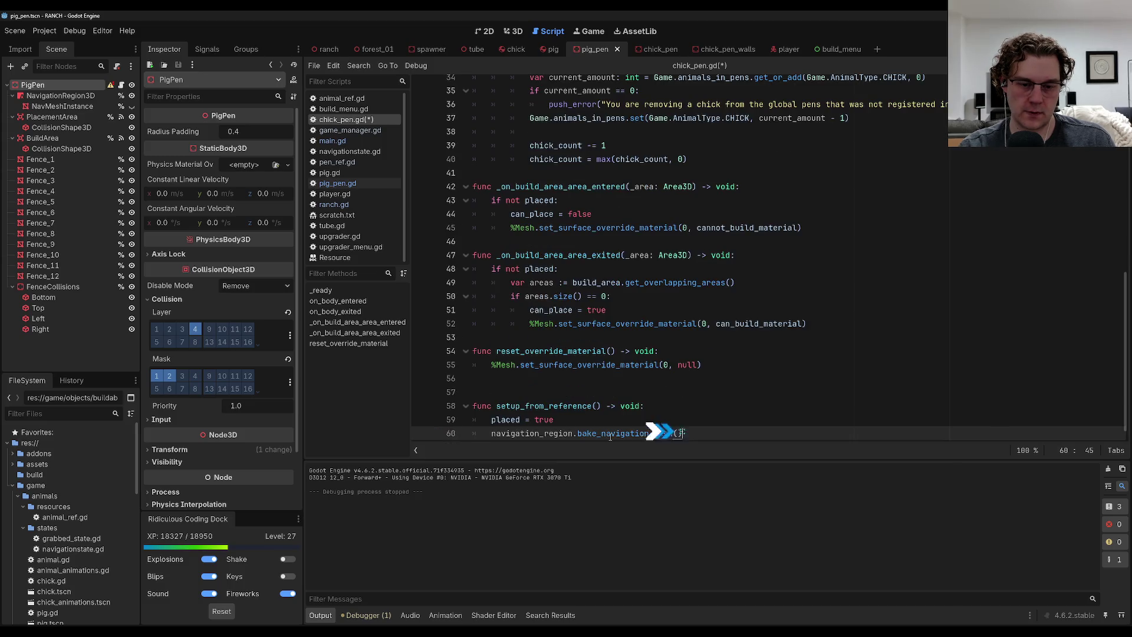
{"action": "key", "text": "ctrl+s"}
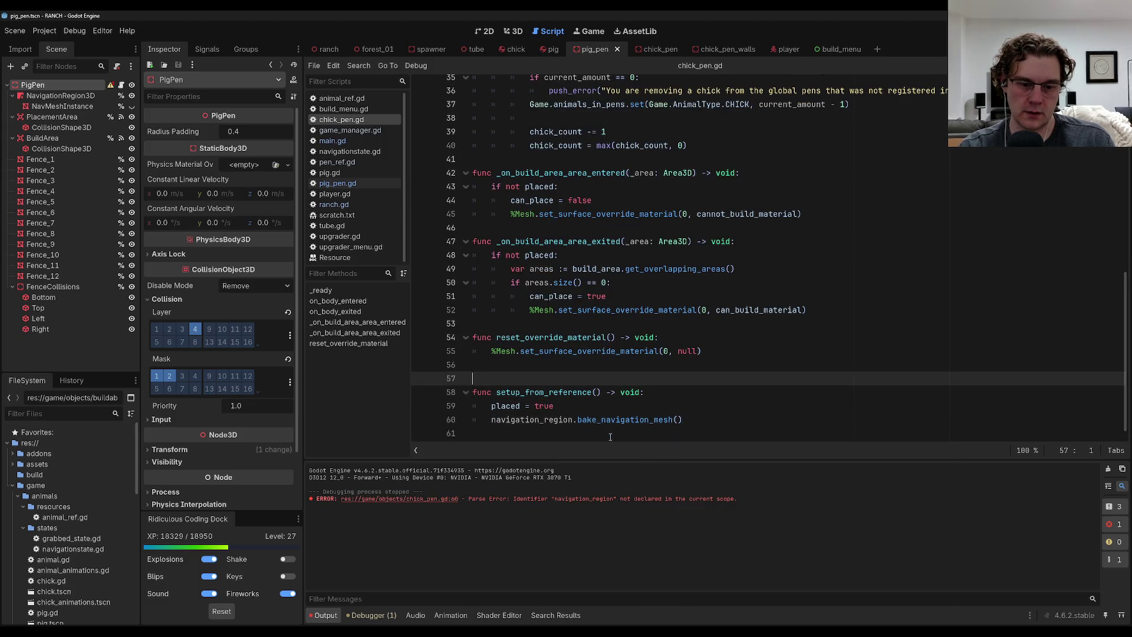
Comment out the navigation_region.bake_navigation_mesh() line causing the parse error.
{"action": "key", "text": "Down"}
{"action": "key", "text": "Down"}
{"action": "key", "text": "Down"}
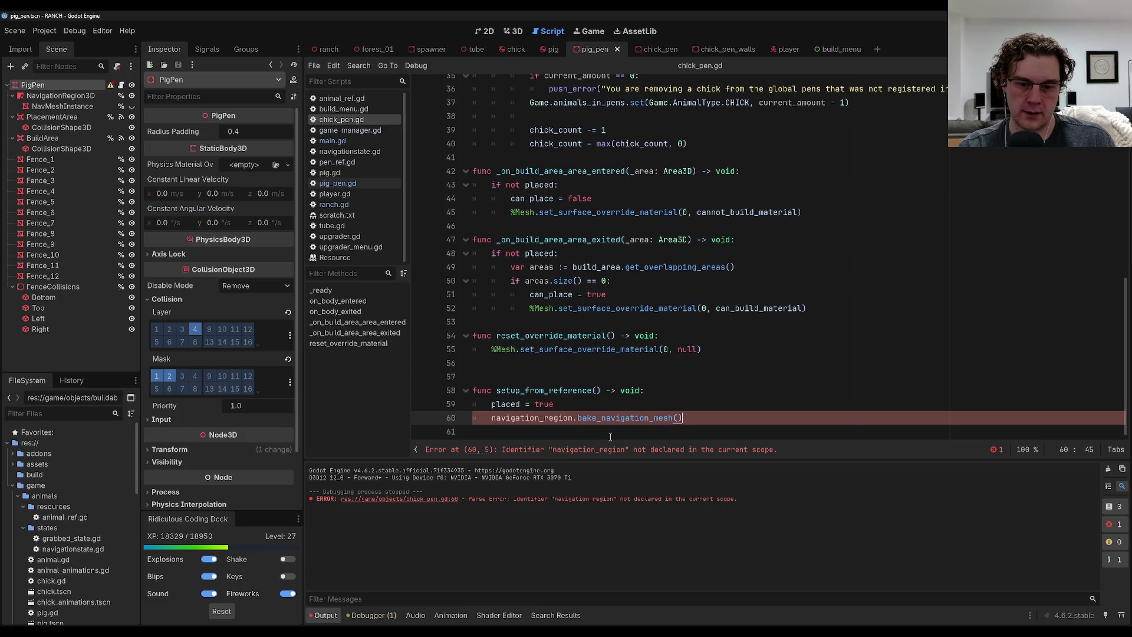
{"action": "key", "text": "Left"}
{"action": "key", "text": "Left"}
{"action": "key", "text": "Left"}
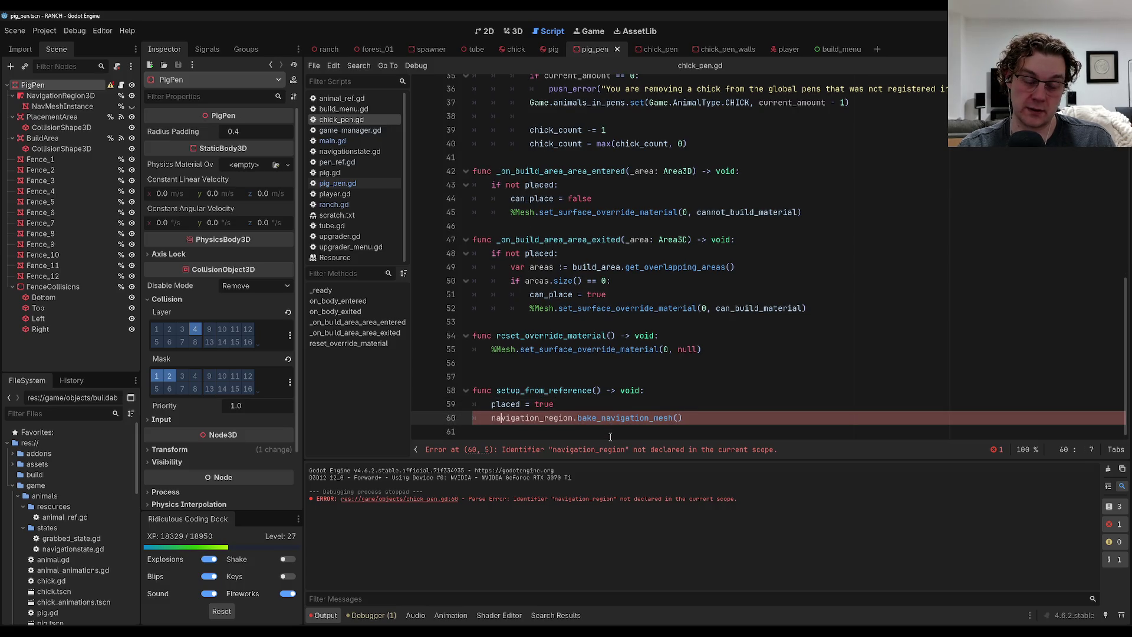
{"action": "key", "text": "ctrl+k"}
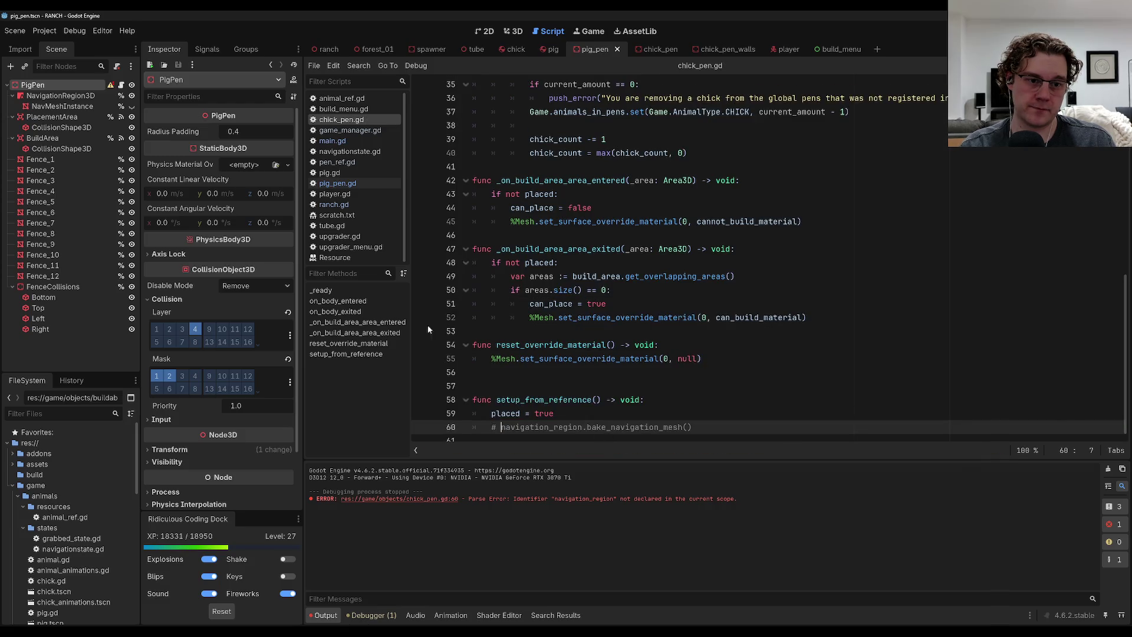
{"action": "left_click", "coordinate": [334, 204]}
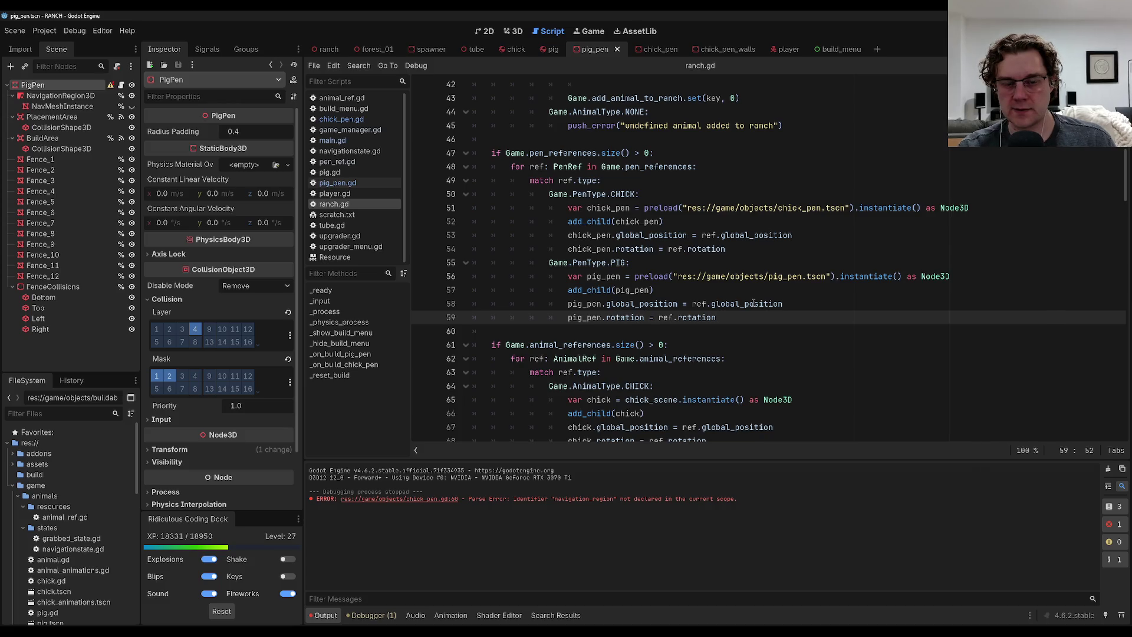
Change the 'as Node3D' casts to ChickPen on the chick pen line and PigPen on the pig pen line.
{"action": "key", "text": "Up"}
{"action": "key", "text": "Up"}
{"action": "key", "text": "Up"}
{"action": "key", "text": "Up"}
{"action": "key", "text": "Up"}
{"action": "key", "text": "Up"}
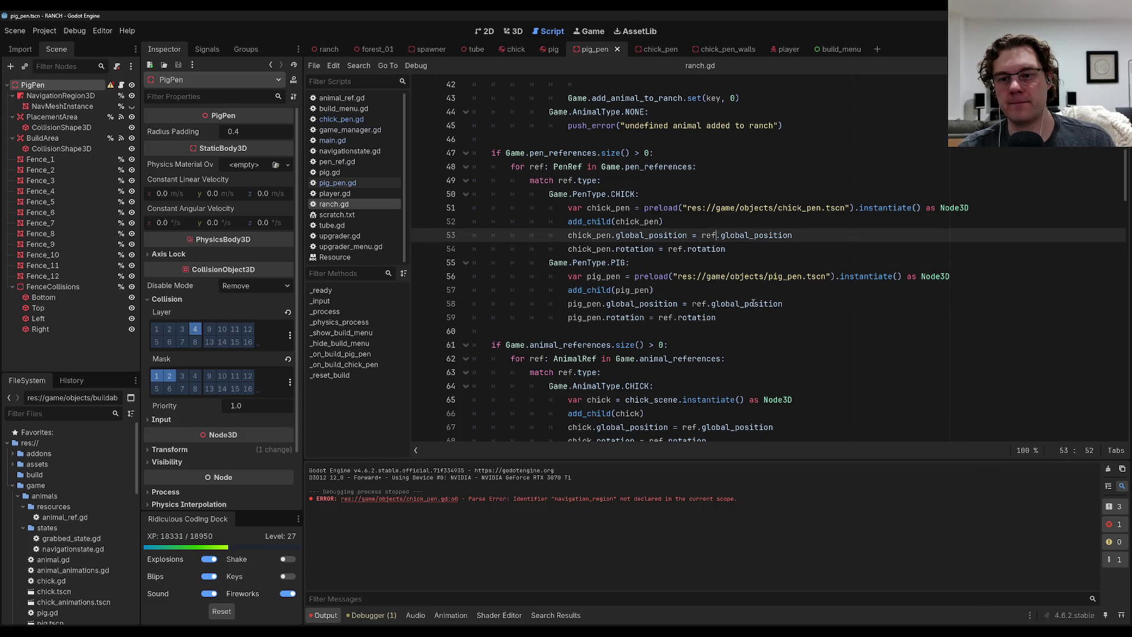
{"action": "key", "text": "BackSpace"}
{"action": "key", "text": "BackSpace"}
{"action": "key", "text": "BackSpace"}
{"action": "type", "text": "ChickPen"}
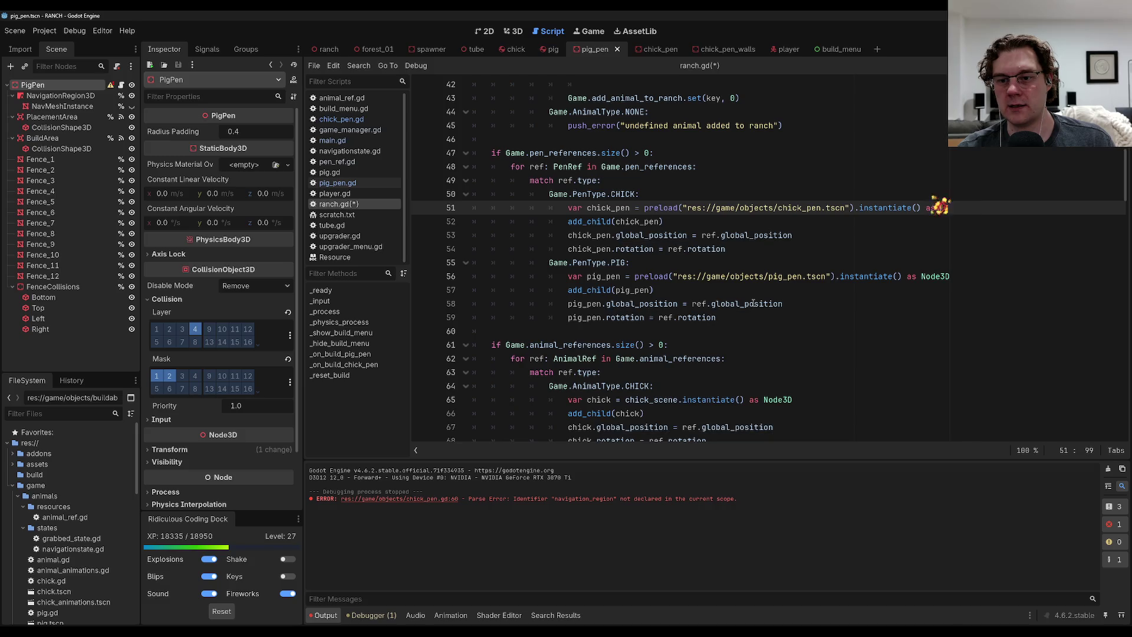
{"action": "key", "text": "Down"}
{"action": "key", "text": "Down"}
{"action": "key", "text": "Down"}
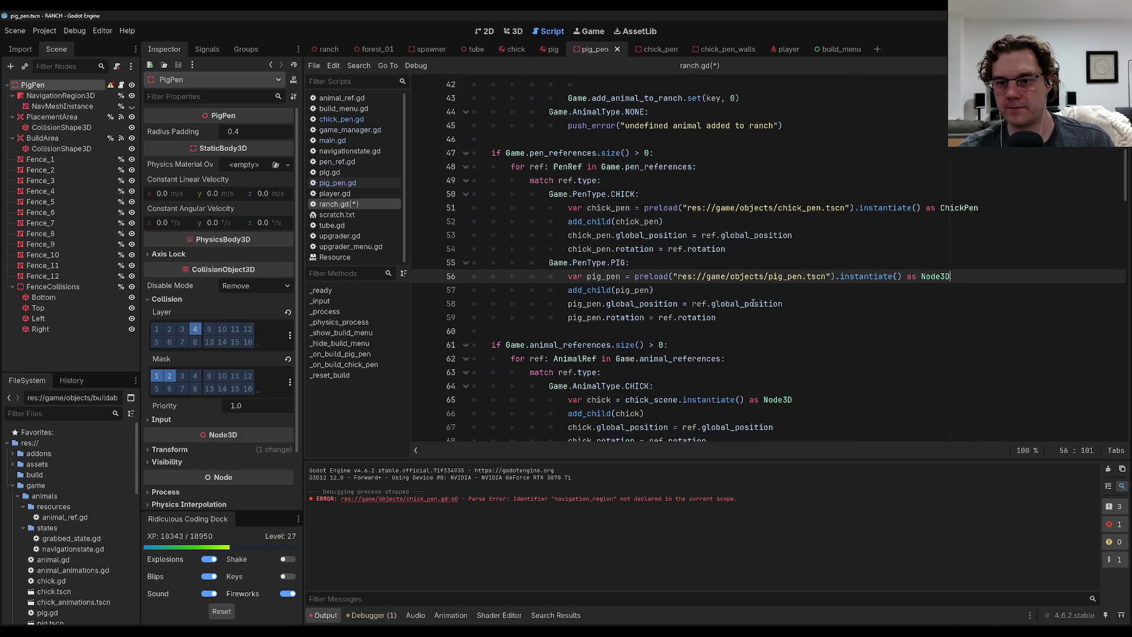
{"action": "key", "text": "BackSpace"}
{"action": "key", "text": "BackSpace"}
{"action": "key", "text": "BackSpace"}
{"action": "type", "text": "ChickPen"}
{"action": "key", "text": "Up"}
{"action": "key", "text": "Up"}
{"action": "key", "text": "Up"}
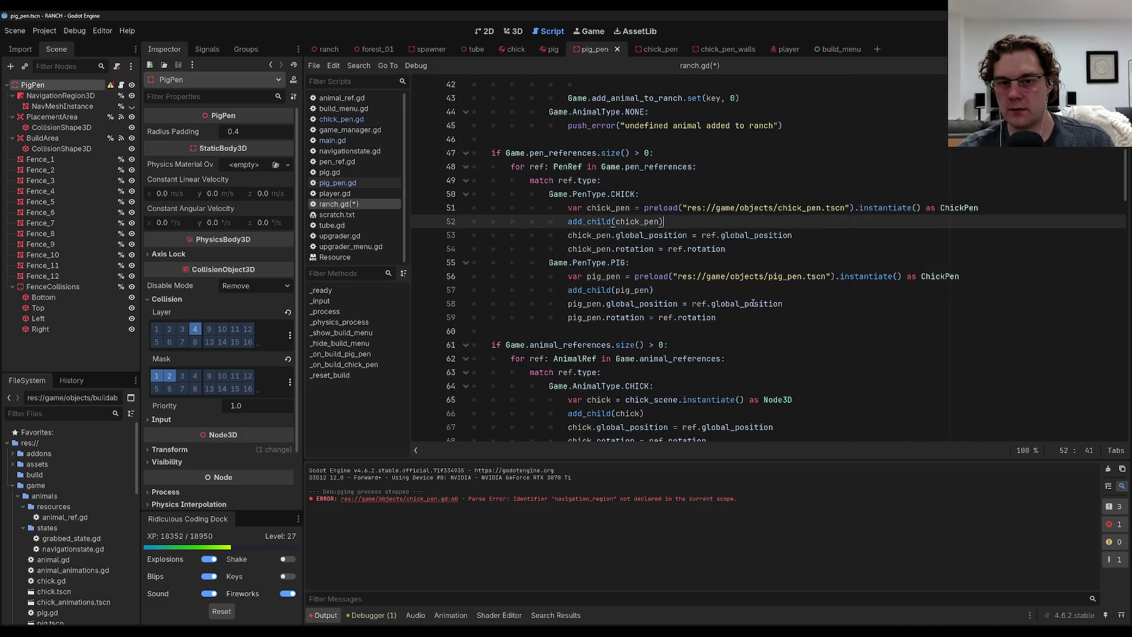
{"action": "key", "text": "Down"}
{"action": "key", "text": "Down"}
{"action": "key", "text": "Down"}
{"action": "key", "text": "ctrl+Left"}
{"action": "key", "text": "Left"}
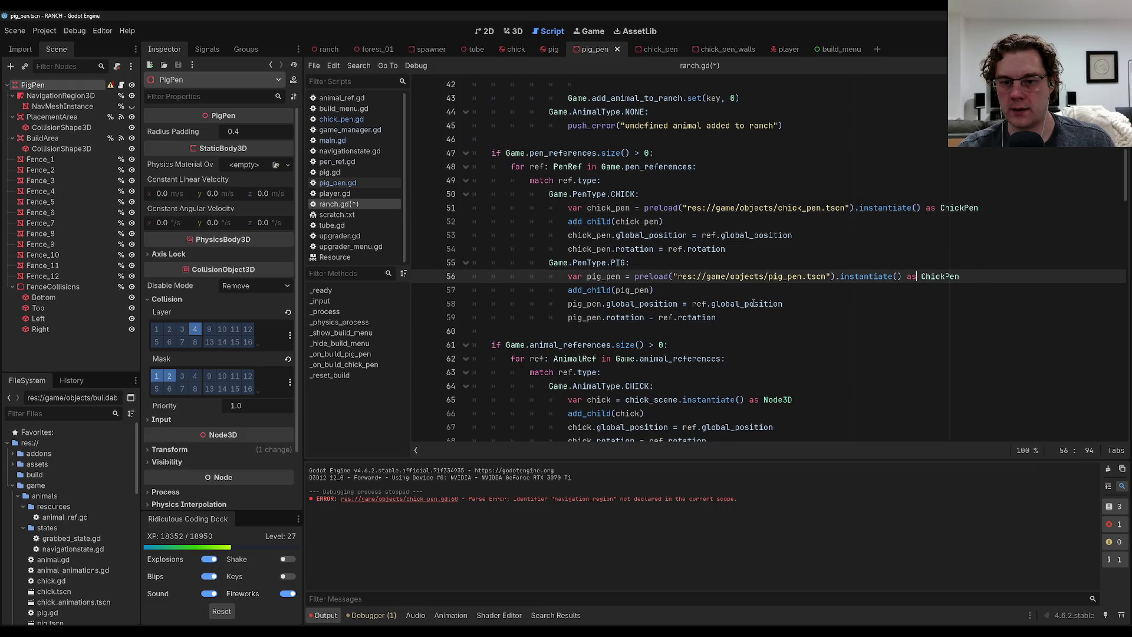
{"action": "key", "text": "BackSpace"}
{"action": "key", "text": "BackSpace"}
{"action": "key", "text": "BackSpace"}
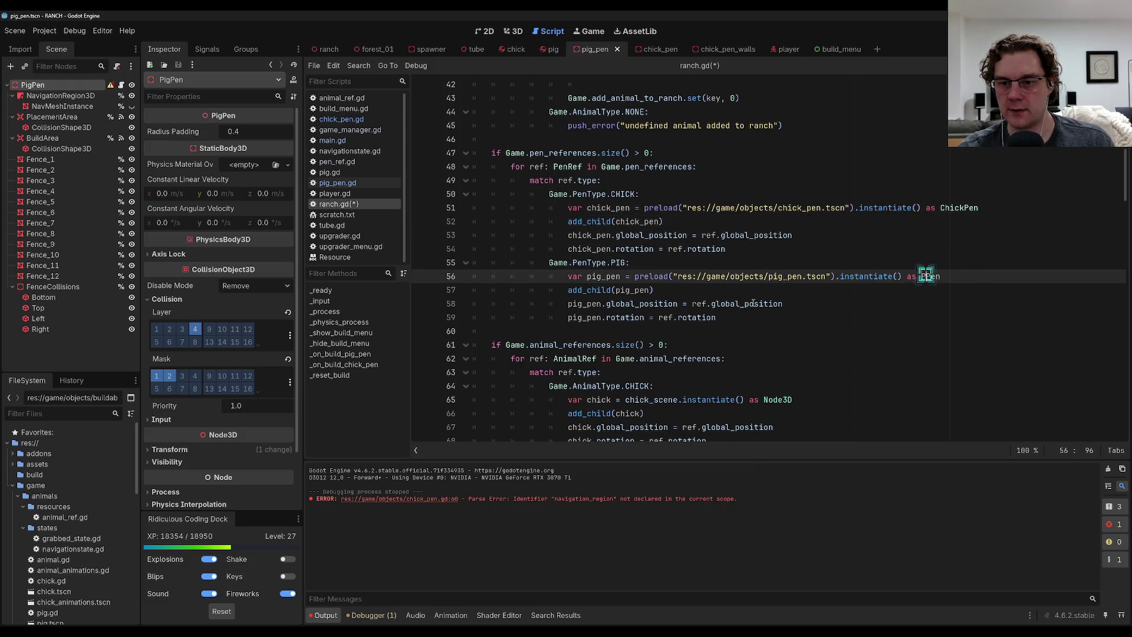
{"action": "type", "text": "Pig"}
Add type hints ': ChickPen' and ': PigPen' to the chick_pen and pig_pen variables.
{"action": "double_click", "coordinate": [630, 222]}
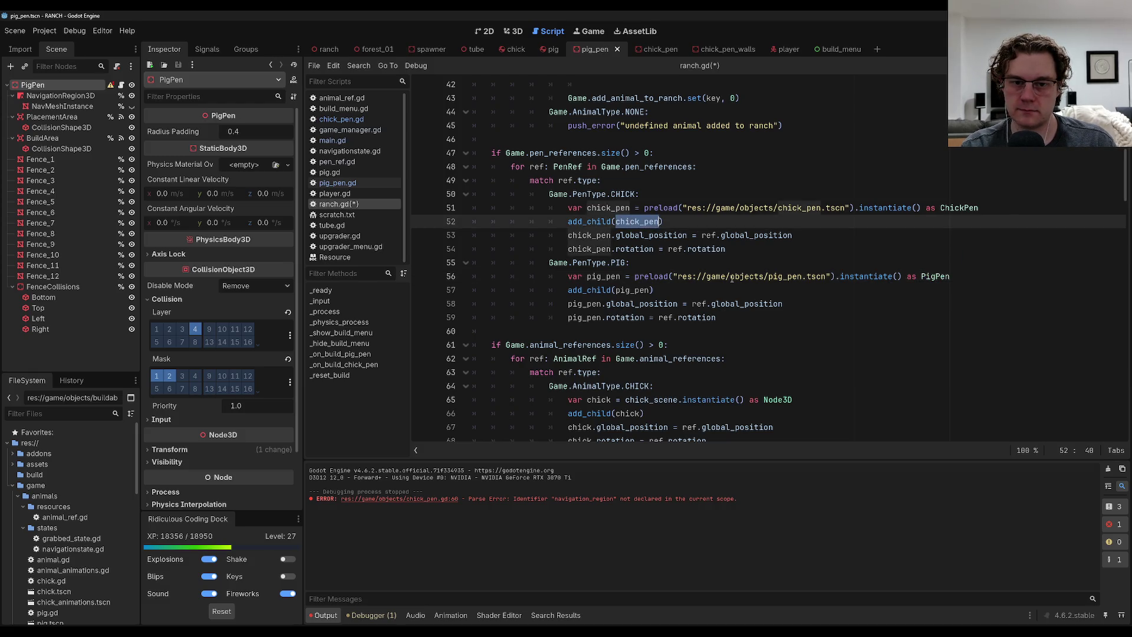
{"action": "left_click", "coordinate": [613, 222]}
{"action": "key", "text": "Down"}
{"action": "key", "text": "Up"}
{"action": "key", "text": "Up"}
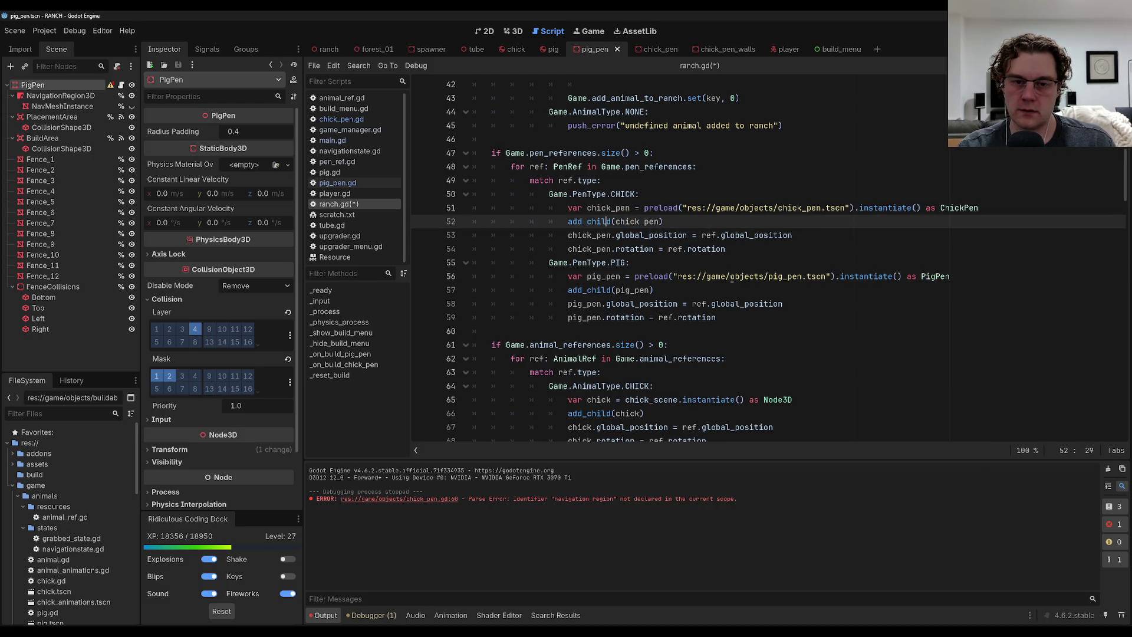
{"action": "key", "text": "Right"}
{"action": "type", "text": ": ChickPen"}
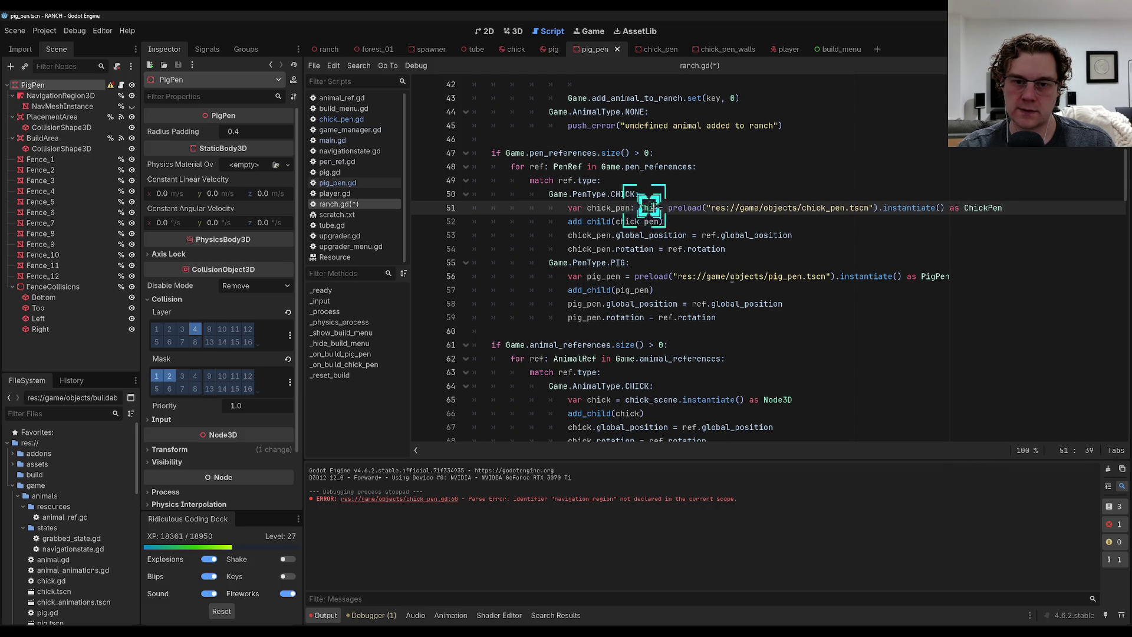
{"action": "key", "text": "Down"}
{"action": "key", "text": "Down"}
{"action": "key", "text": "Down"}
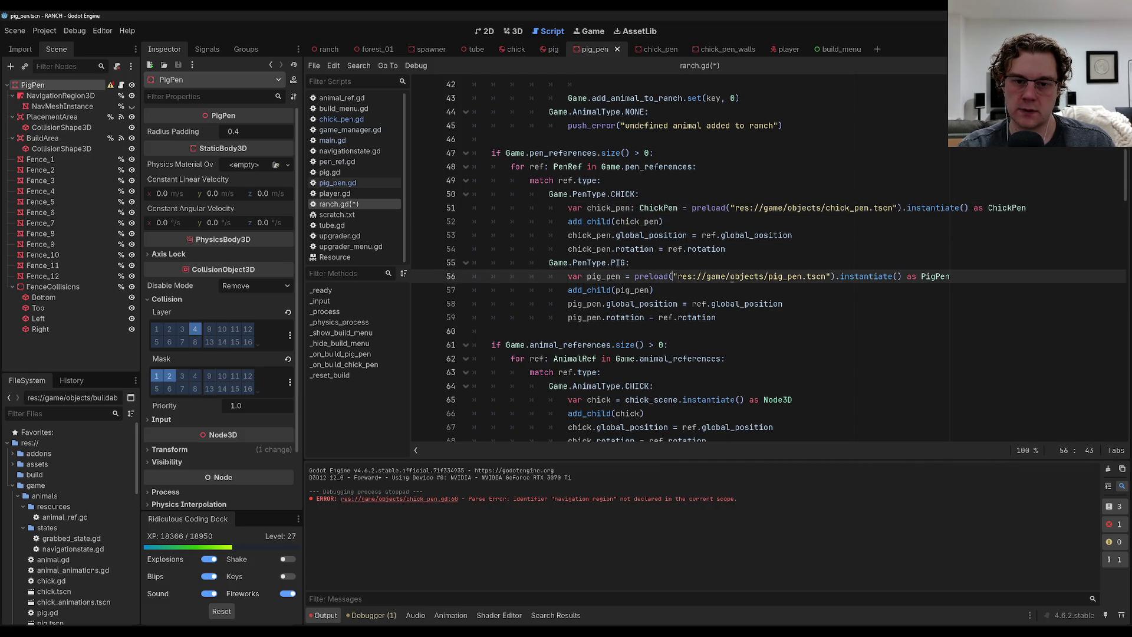
{"action": "type", "text": ": PigPen"}
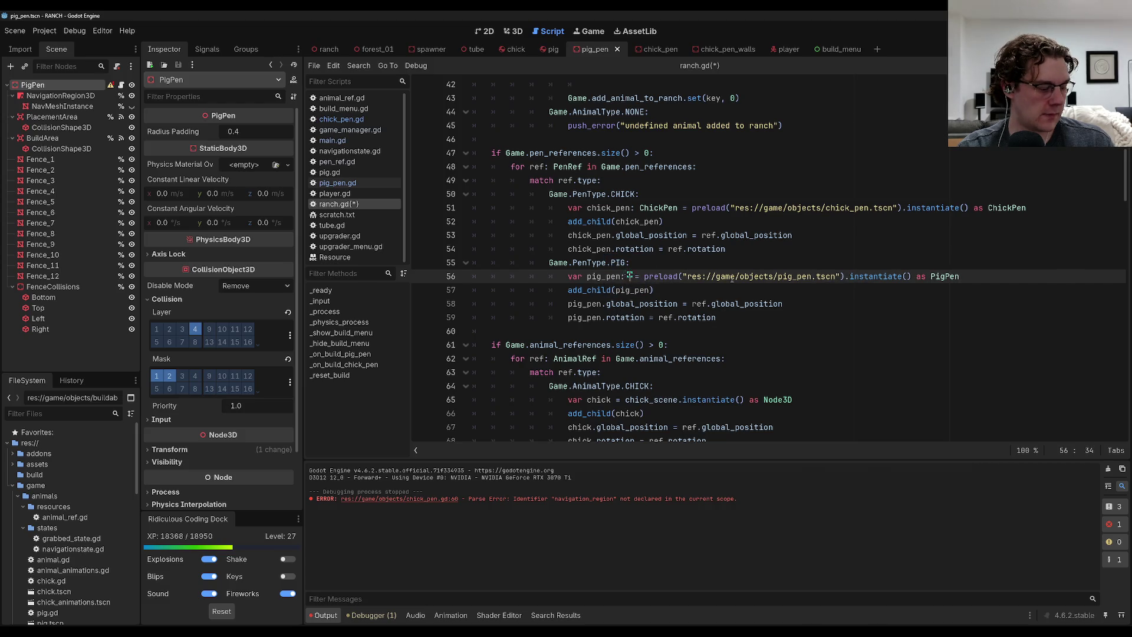
Call setup_from_reference() on pig_pen and chick_pen after their rotation lines, then save ranch.gd.
{"action": "key", "text": "Down"}
{"action": "key", "text": "Down"}
{"action": "key", "text": "Down"}
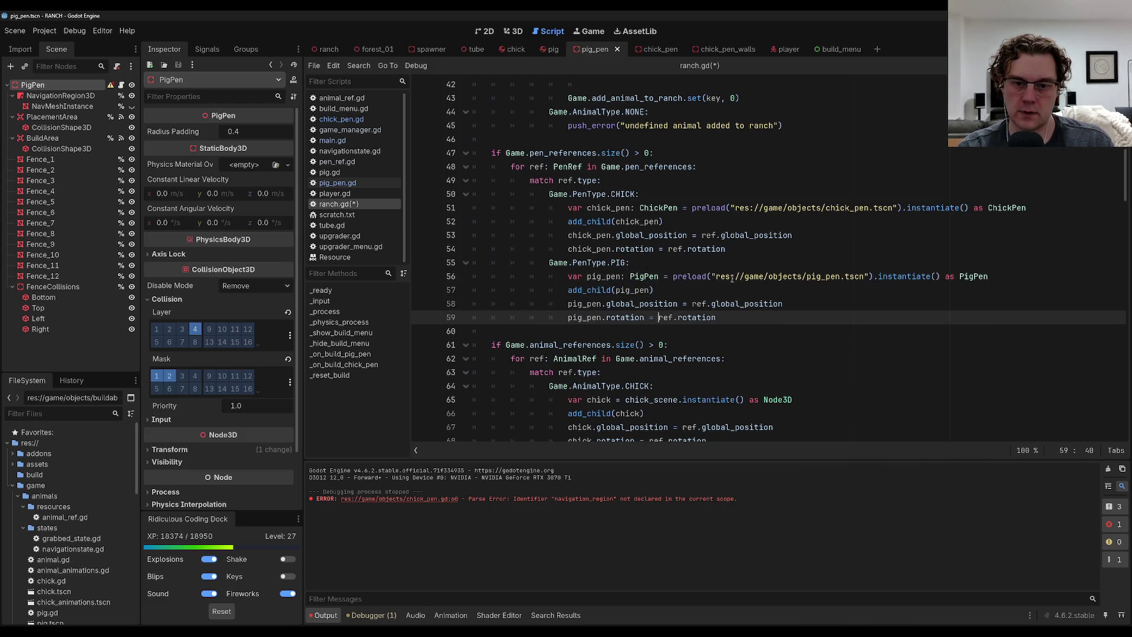
{"action": "key", "text": "Return"}
{"action": "type", "text": "pig_pen.setu"}
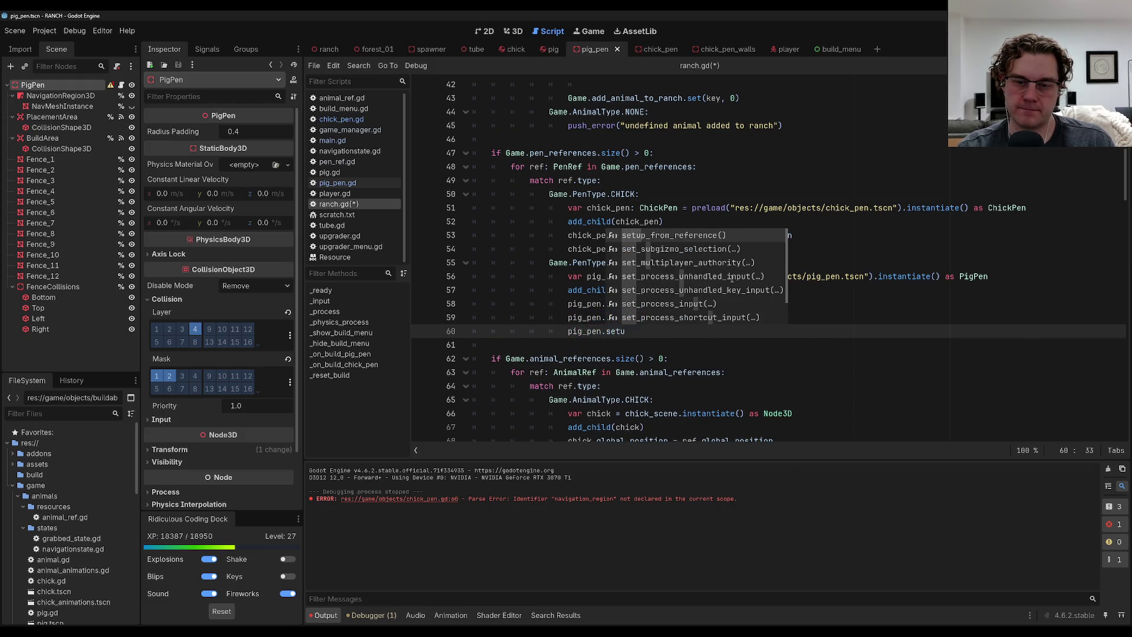
{"action": "key", "text": "Return"}
{"action": "key", "text": "Up"}
{"action": "key", "text": "Up"}
{"action": "key", "text": "Up"}
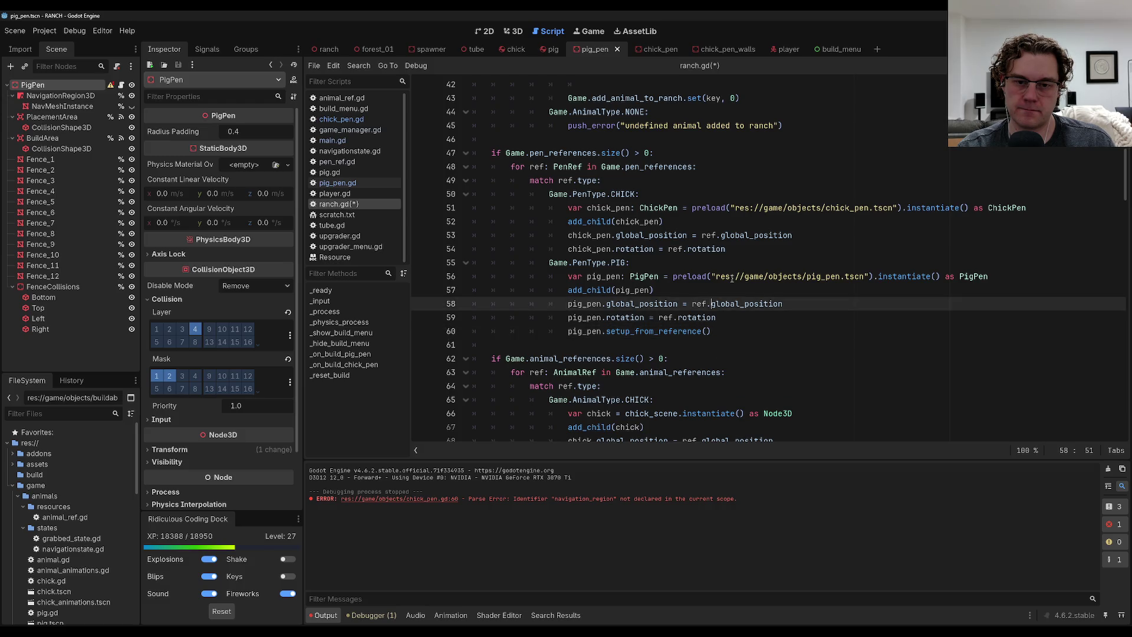
{"action": "key", "text": "Return"}
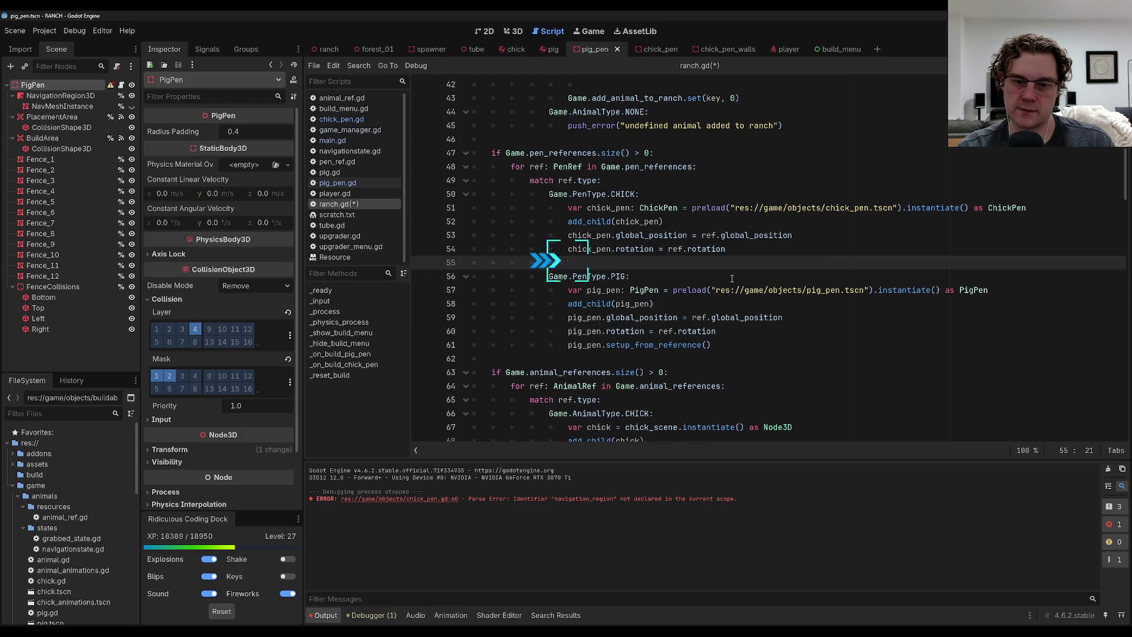
{"action": "type", "text": "chick_pen.set"}
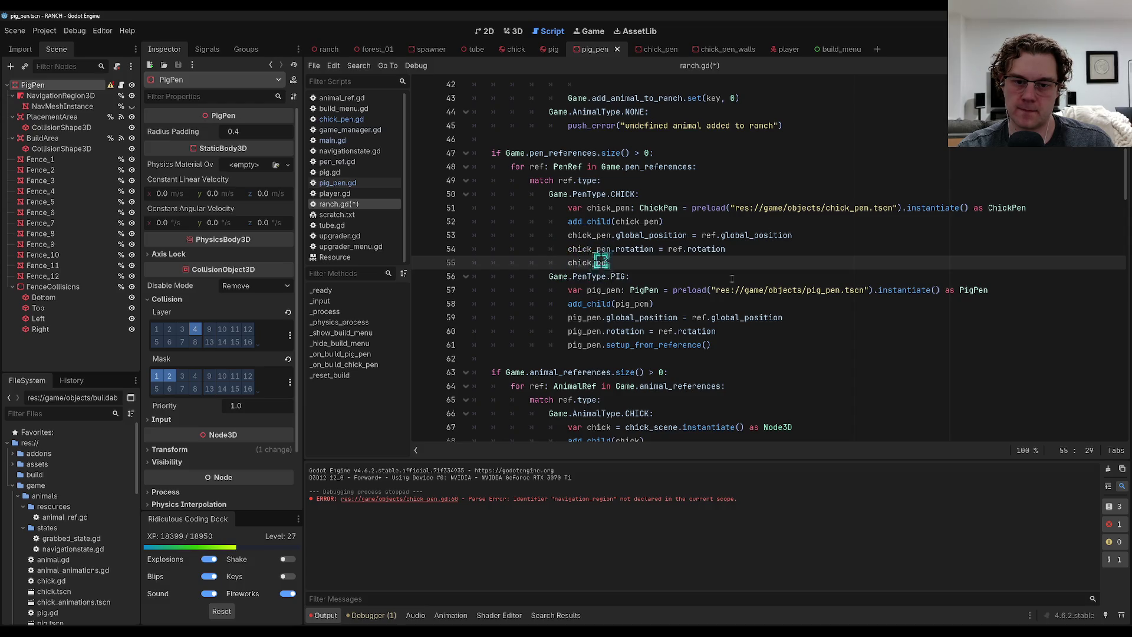
{"action": "key", "text": "Return"}
{"action": "key", "text": "Up"}
{"action": "key", "text": "Up"}
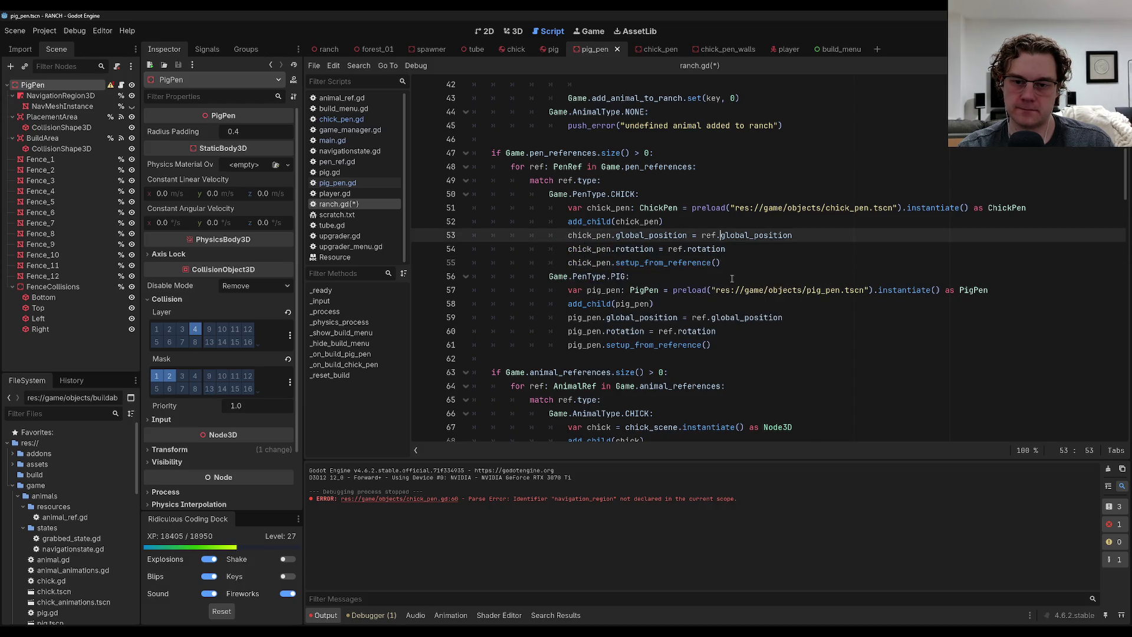
{"action": "key", "text": "ctrl+s"}
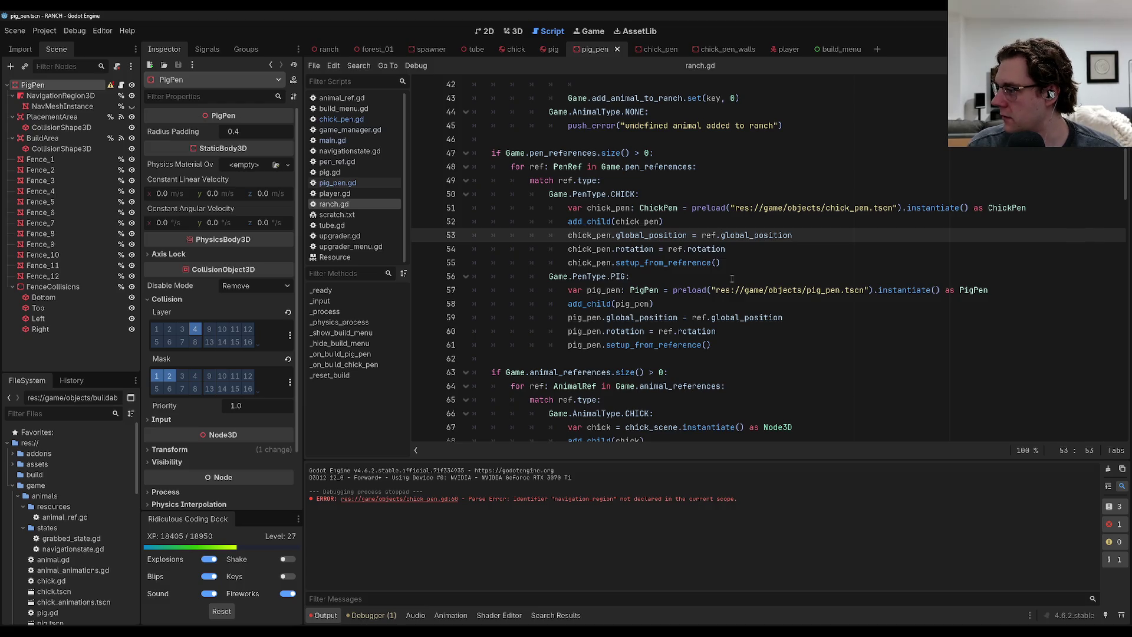
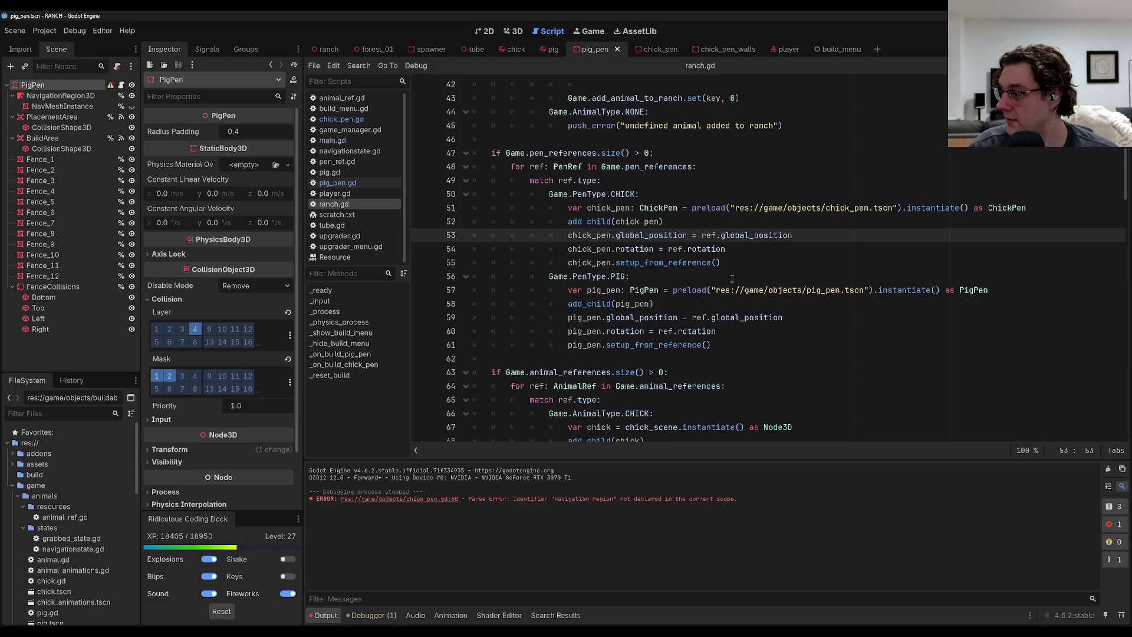
Review the pig pen position lines in ranch.gd's pen_references loop, then run the game with F5.
{"action": "left_click", "coordinate": [814, 317]}
{"action": "scroll", "coordinate": [813, 317], "scroll_direction": "down", "scroll_amount": 4}
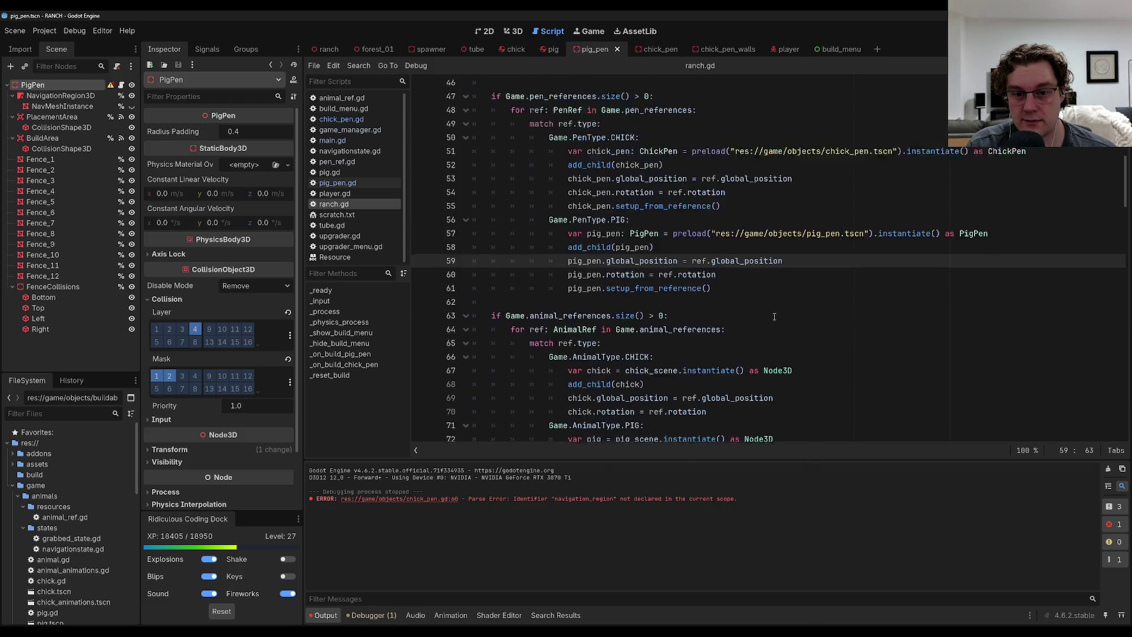
{"action": "scroll", "coordinate": [777, 327], "scroll_direction": "up", "scroll_amount": 5}
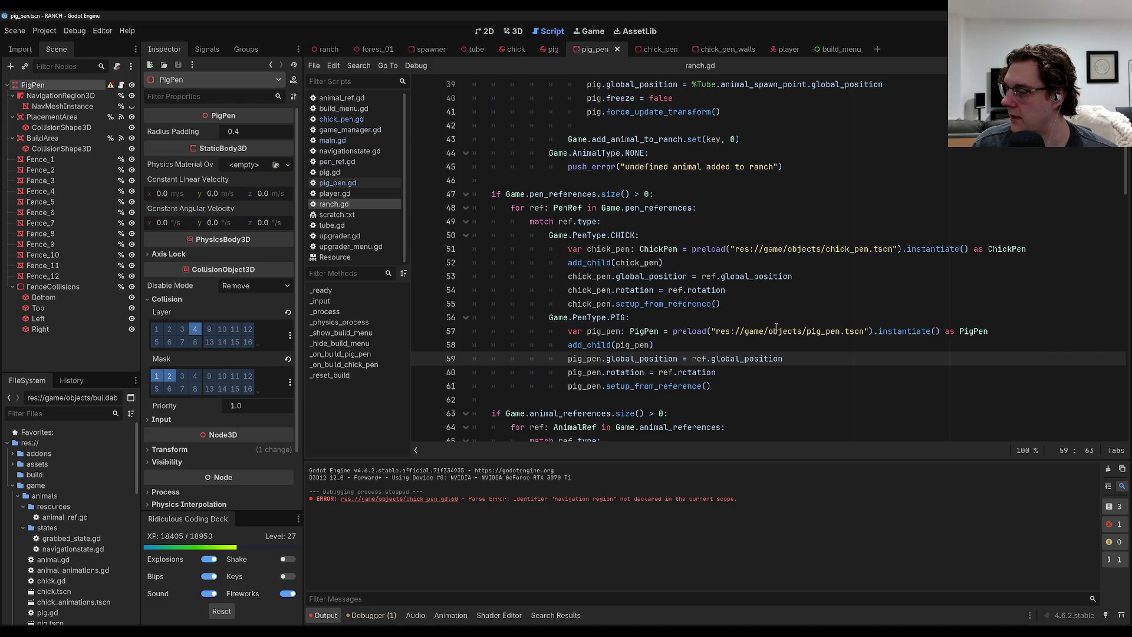
{"action": "scroll", "coordinate": [657, 372], "scroll_direction": "down", "scroll_amount": 4}
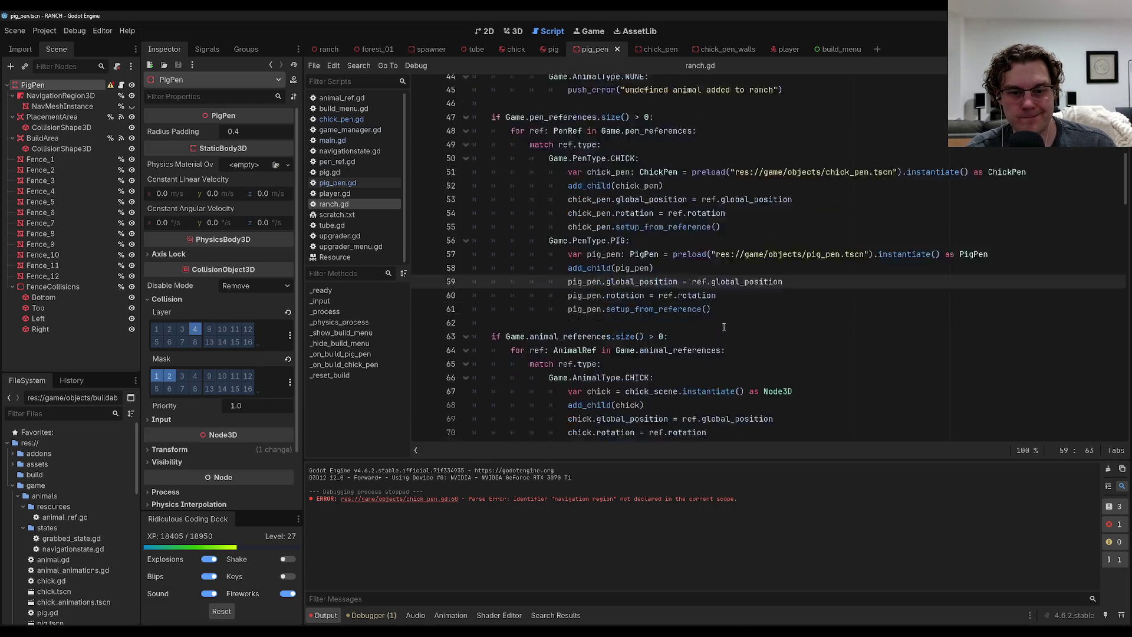
{"action": "key", "text": "Down"}
{"action": "key", "text": "F5"}
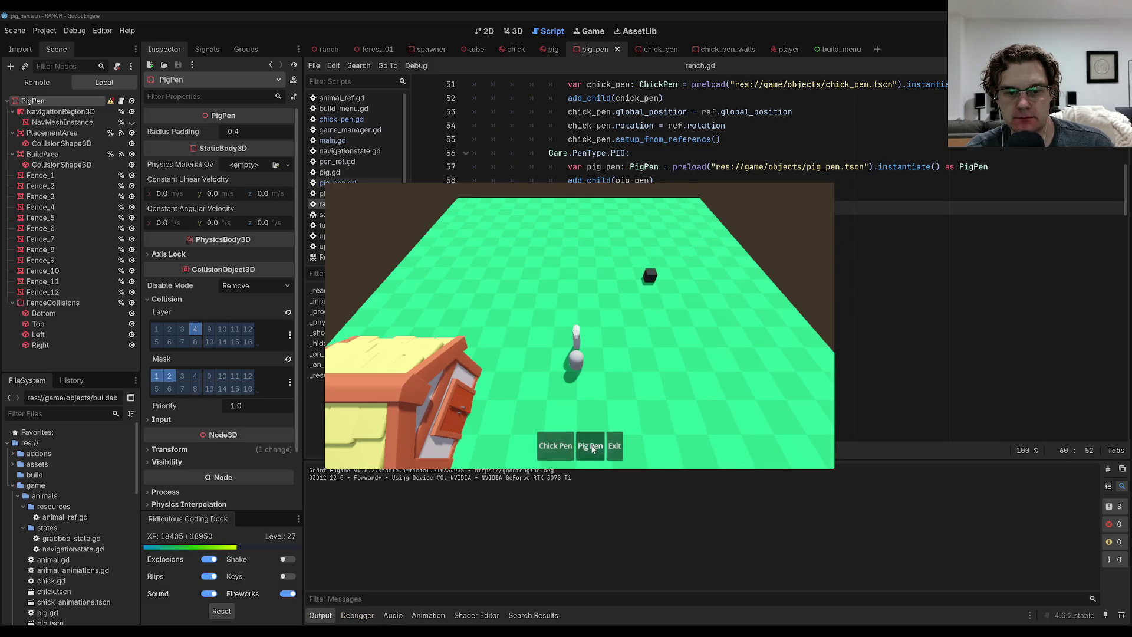
Place five pig pens across the ranch field from the Pig Pen build menu.
{"action": "left_click", "coordinate": [590, 445]}
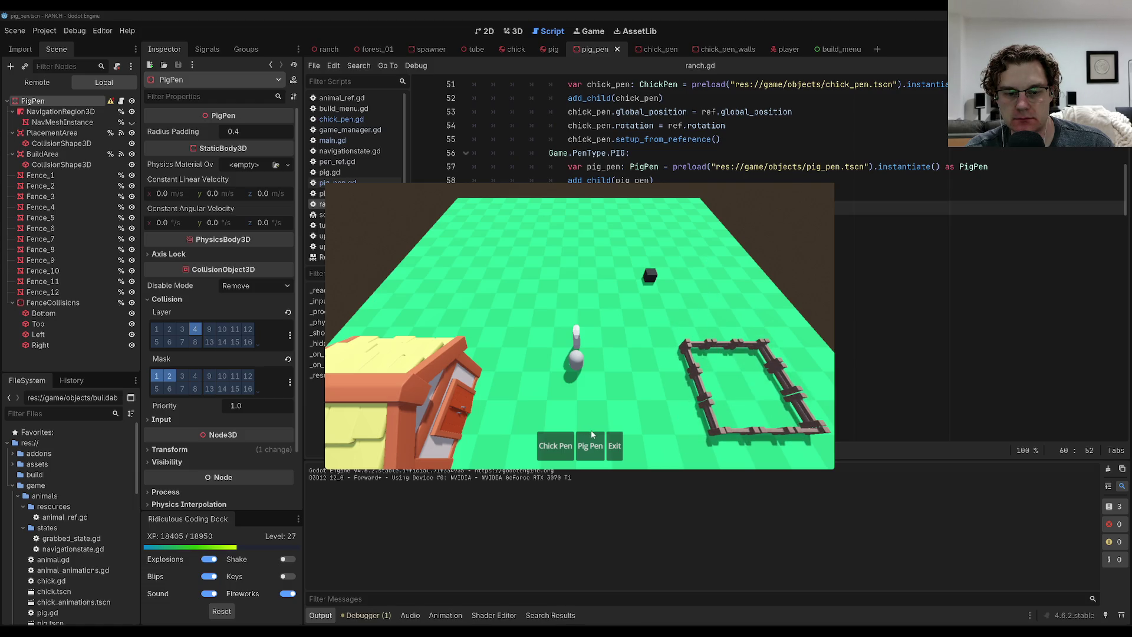
{"action": "left_click", "coordinate": [590, 446]}
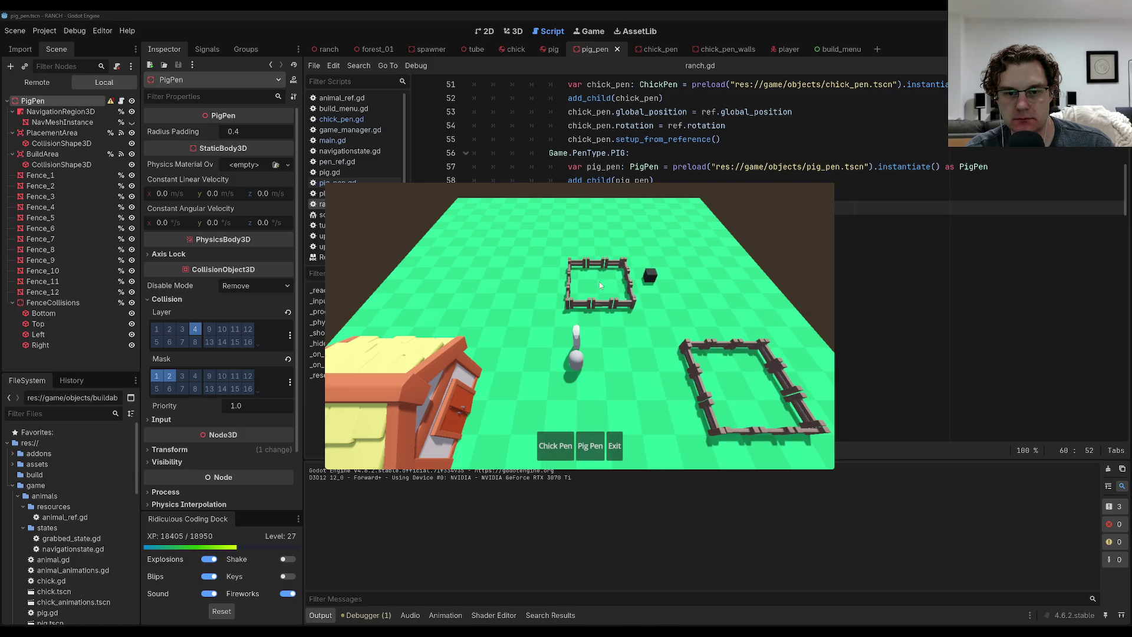
{"action": "left_click", "coordinate": [591, 270]}
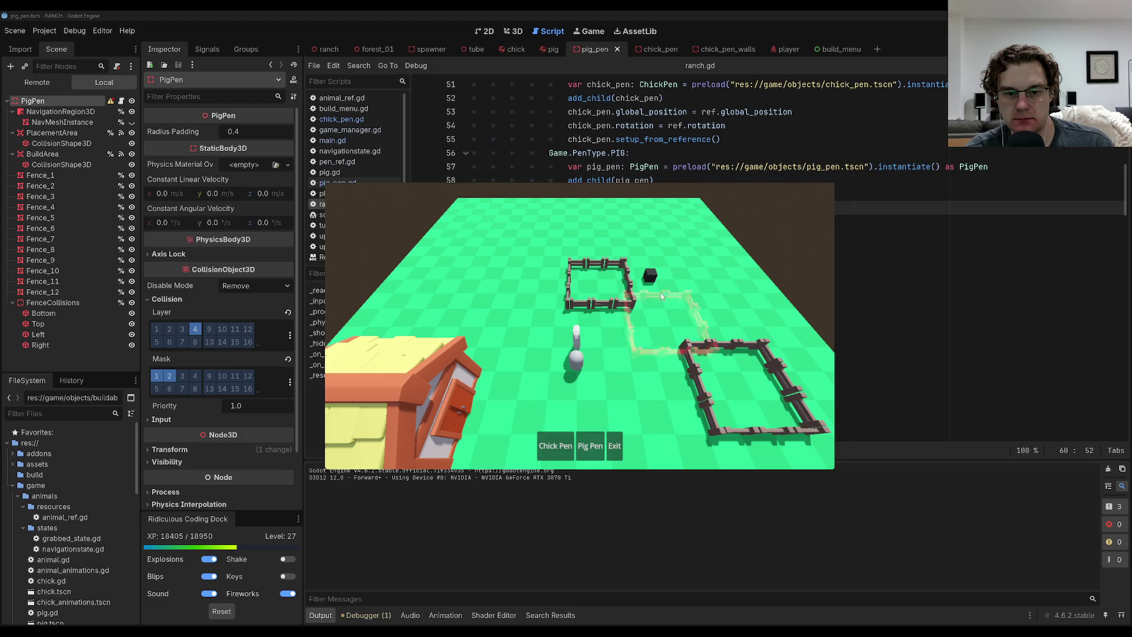
{"action": "left_click", "coordinate": [687, 278]}
{"action": "left_click", "coordinate": [590, 446]}
{"action": "left_click", "coordinate": [527, 271]}
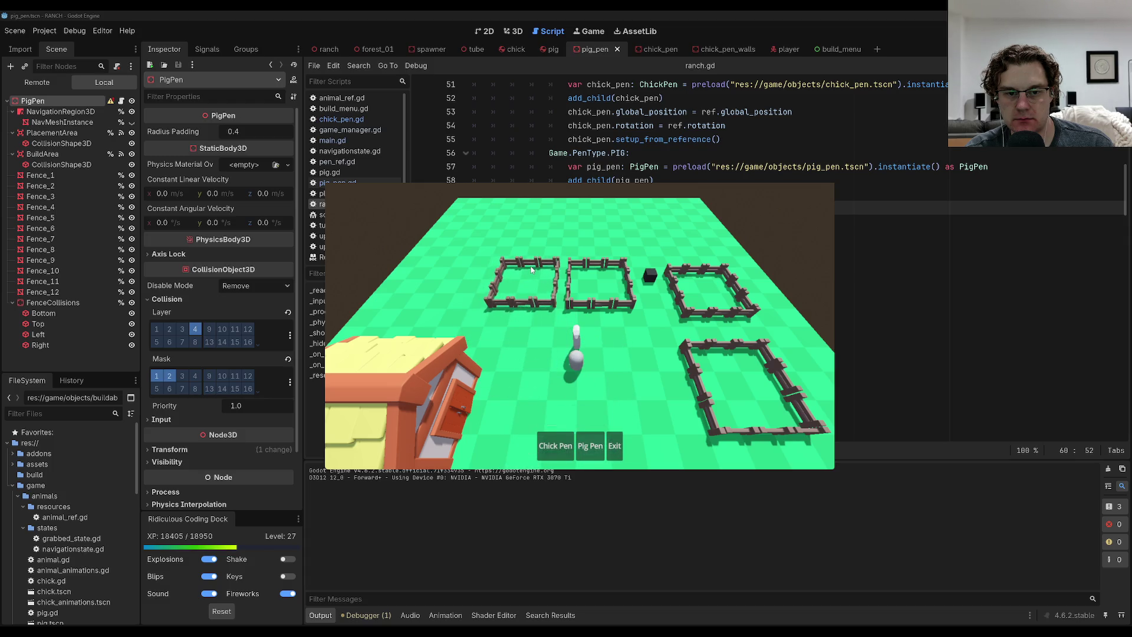
{"action": "left_click", "coordinate": [590, 446]}
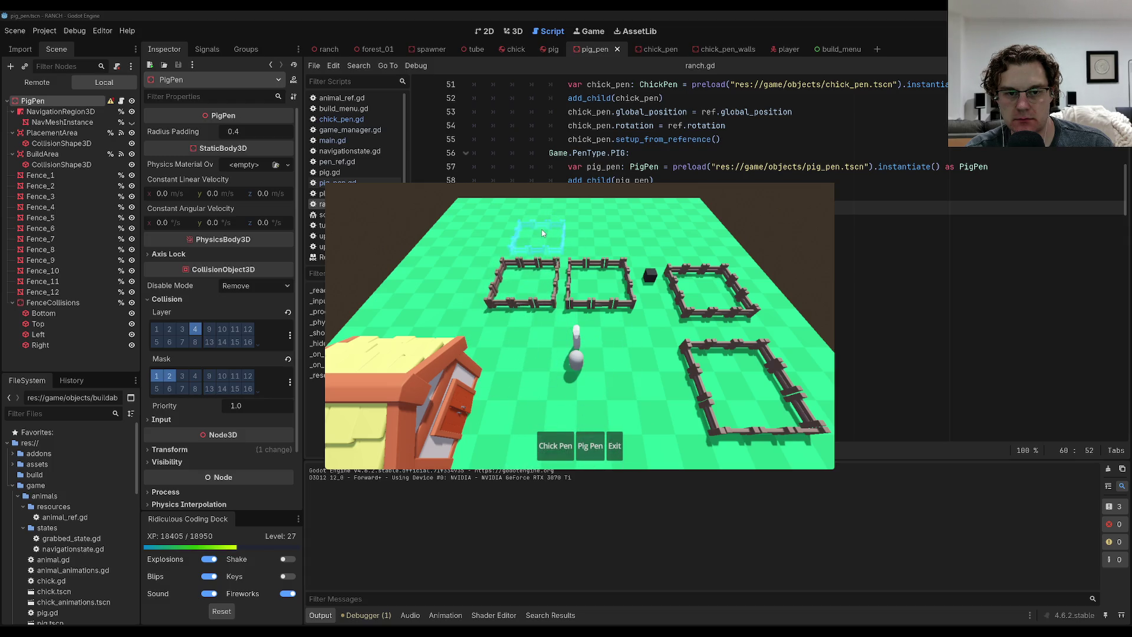
{"action": "left_click", "coordinate": [543, 231]}
{"action": "left_click", "coordinate": [590, 445]}
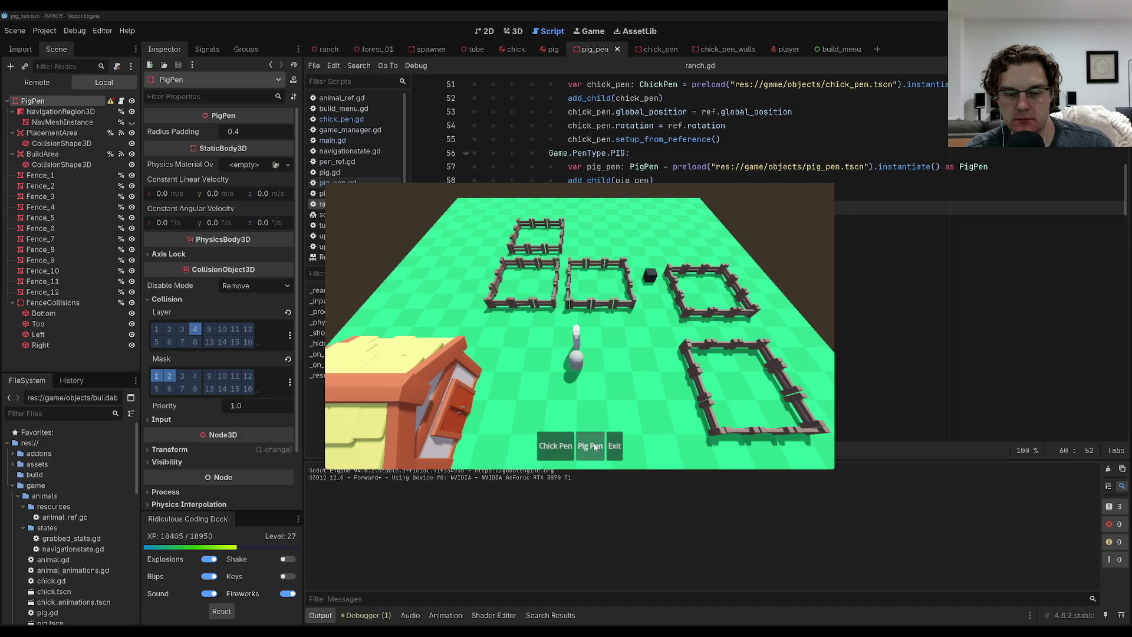
{"action": "left_click", "coordinate": [595, 234]}
Inspect the pens in first-person view, pick up and drop a pig, then pause the game.
{"action": "left_click", "coordinate": [614, 446]}
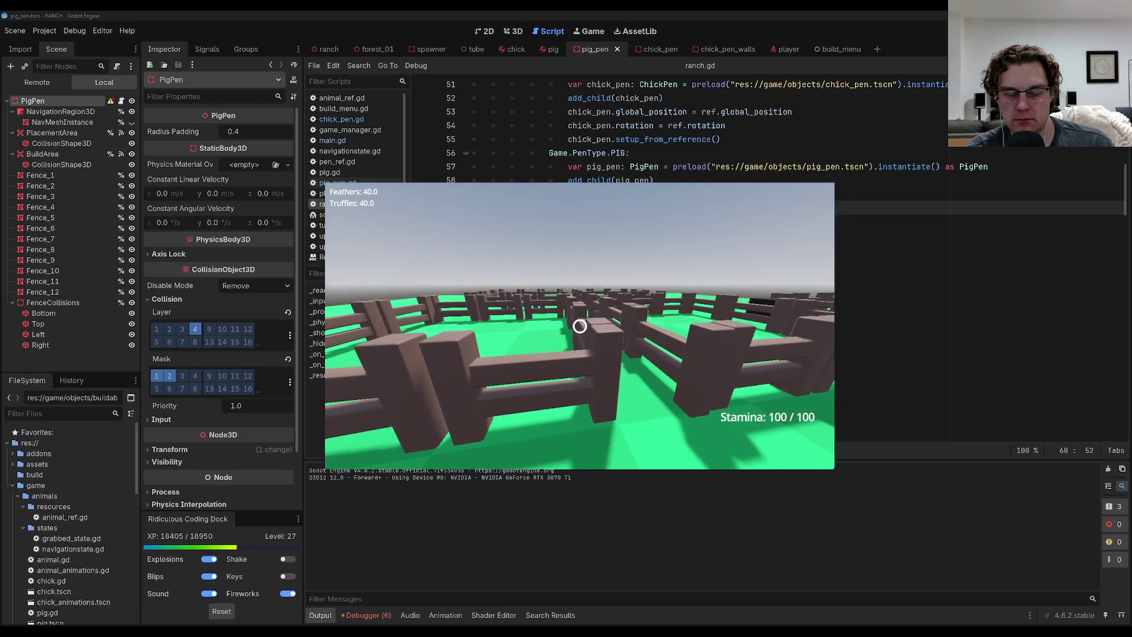
{"action": "key", "text": "b"}
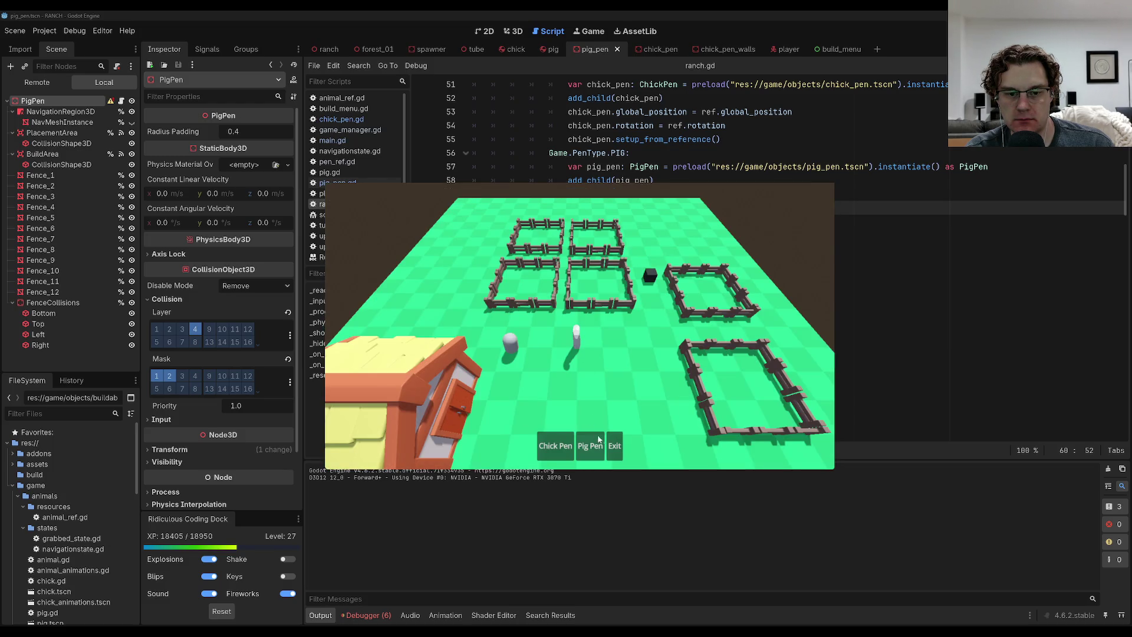
{"action": "left_click", "coordinate": [615, 446]}
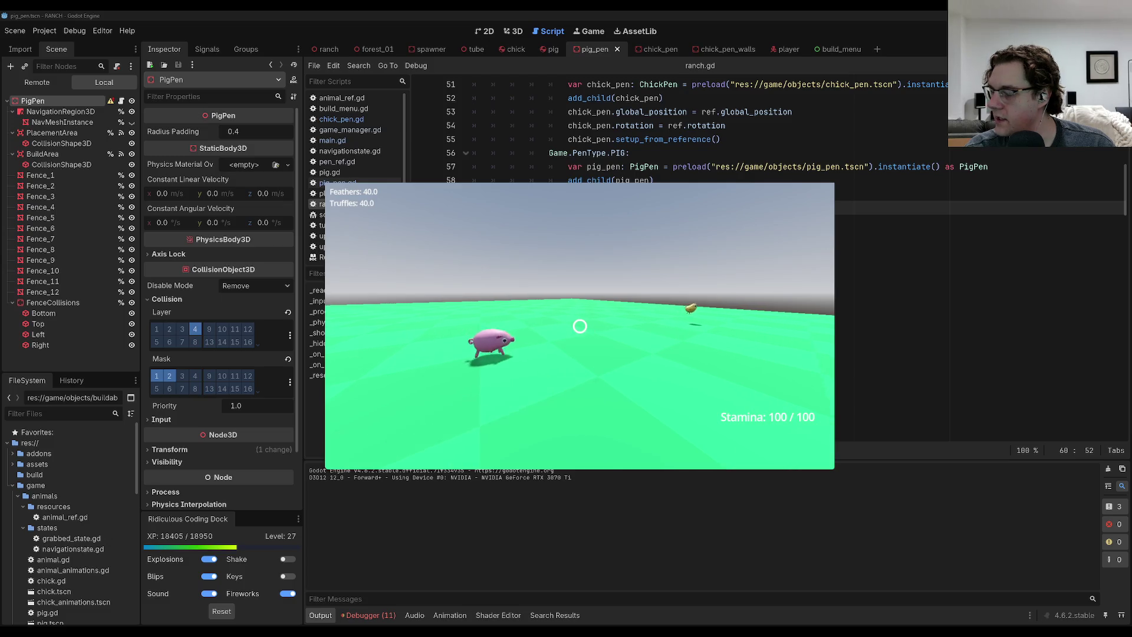
{"action": "left_click", "coordinate": [579, 326]}
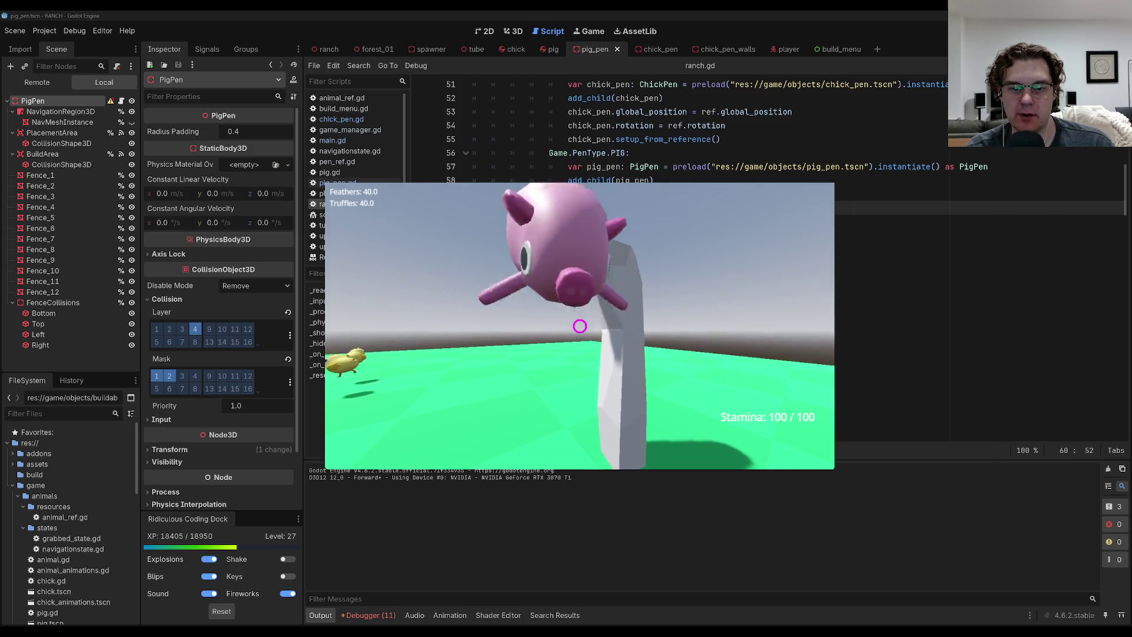
{"action": "left_click", "coordinate": [580, 326]}
{"action": "key", "text": "w"}
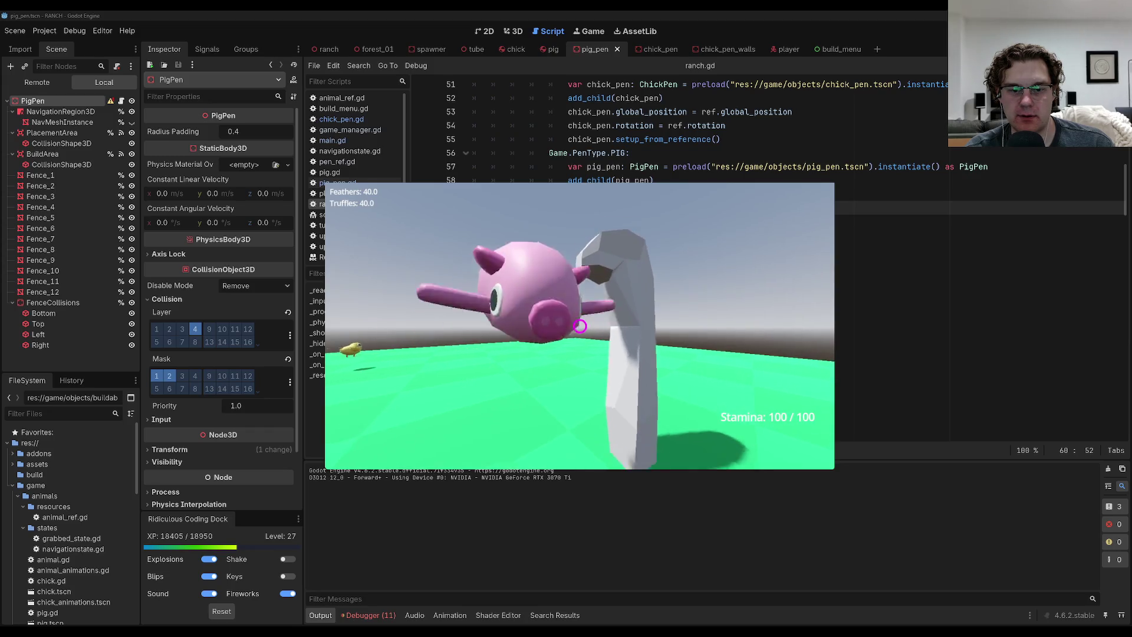
{"action": "key", "text": "w"}
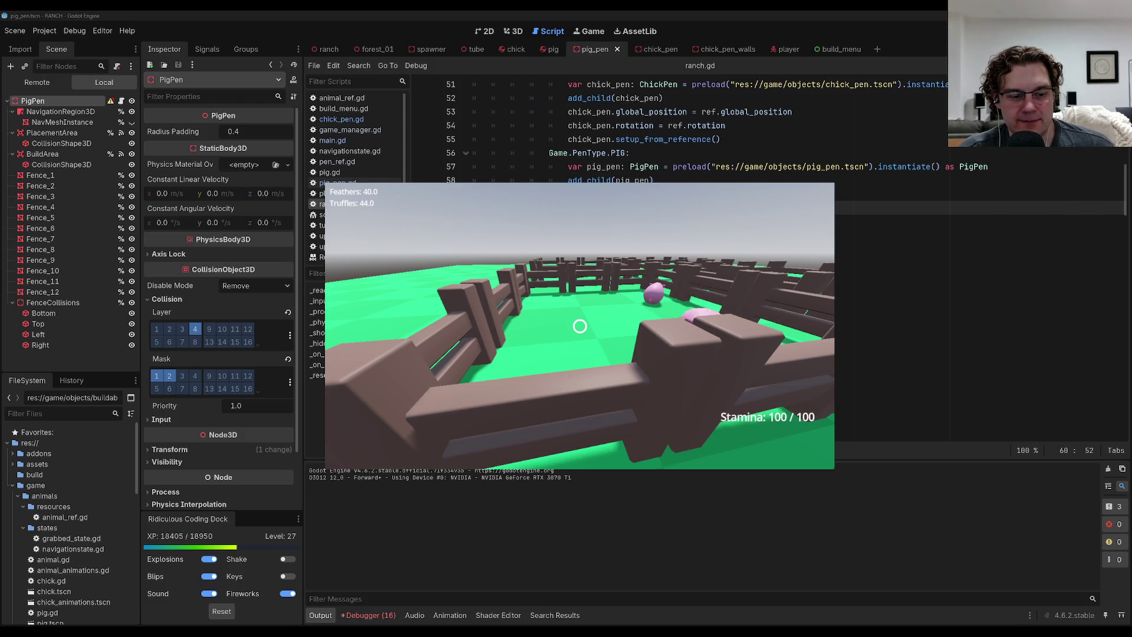
{"action": "key", "text": "Escape"}
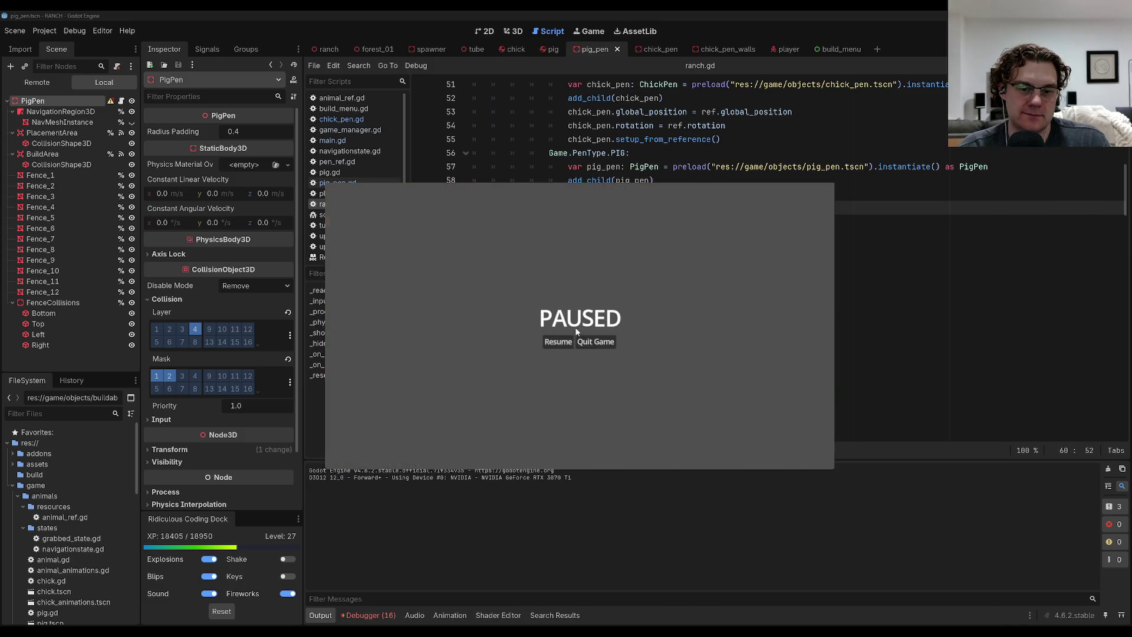
Quit the game, show the Debugger errors and jump to the pig_pen.gd error line.
{"action": "left_click", "coordinate": [578, 338]}
{"action": "left_click", "coordinate": [370, 615]}
{"action": "left_click", "coordinate": [386, 417]}
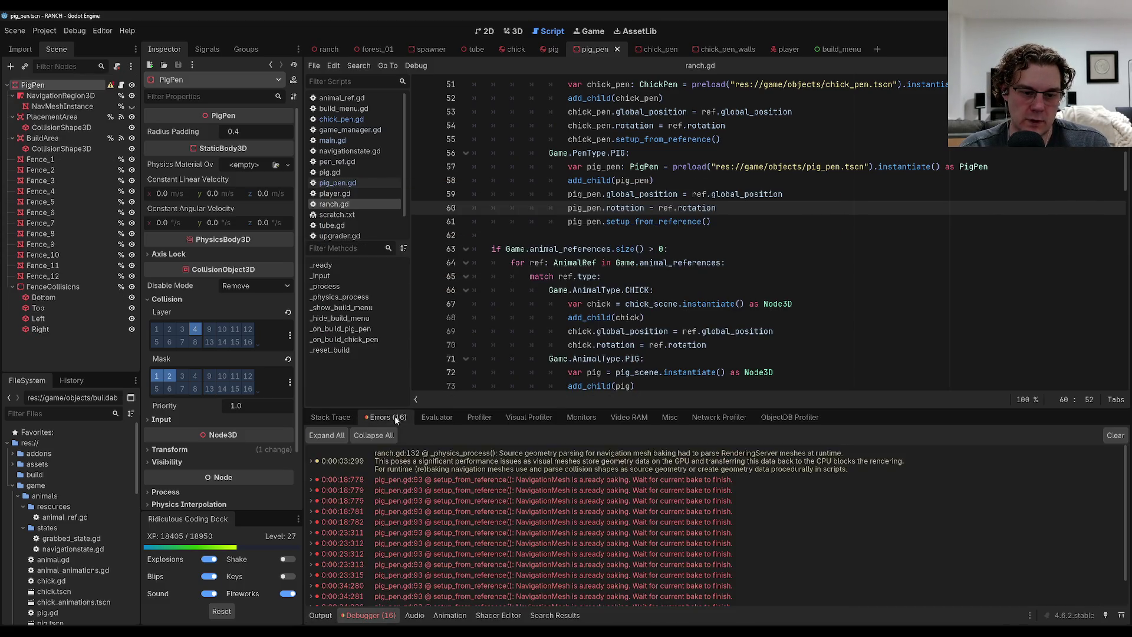
{"action": "double_click", "coordinate": [521, 479]}
{"action": "scroll", "coordinate": [519, 487], "scroll_direction": "down", "scroll_amount": 1}
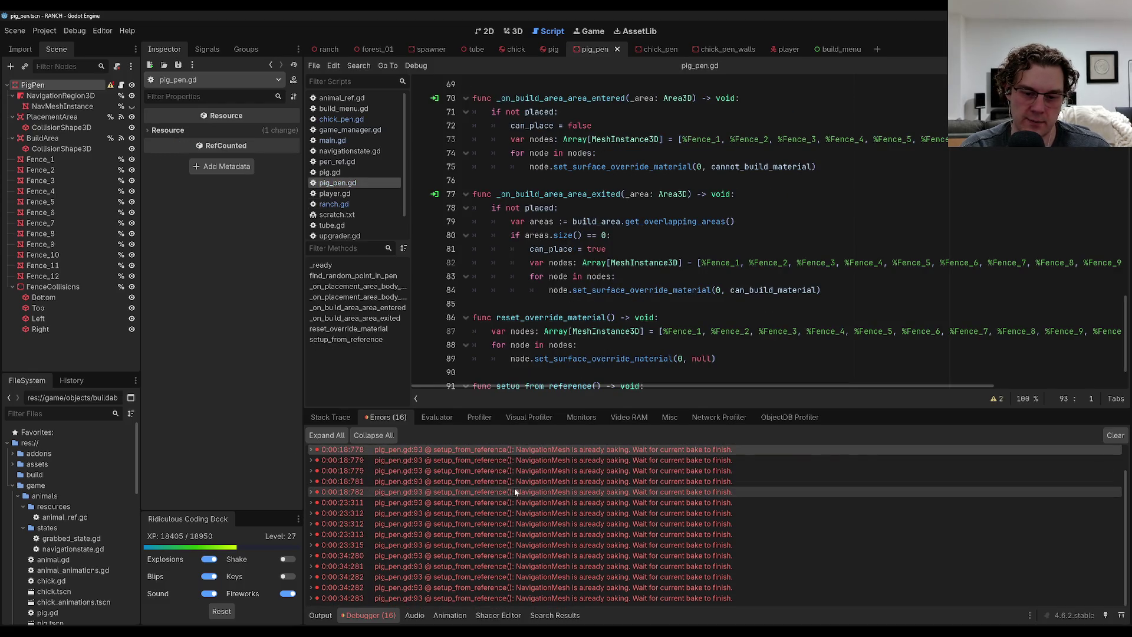
{"action": "scroll", "coordinate": [513, 487], "scroll_direction": "up", "scroll_amount": 1}
Trace the ranch.gd:132 entry back to the failing bake call after placed = true in pig_pen.gd.
{"action": "double_click", "coordinate": [529, 470]}
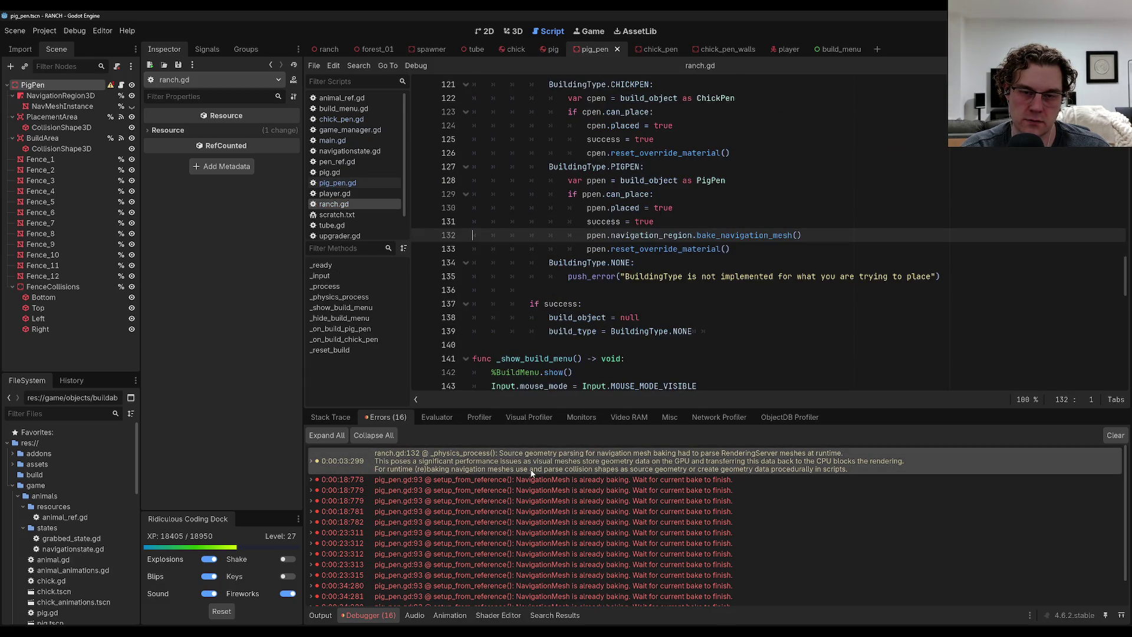
{"action": "scroll", "coordinate": [572, 344], "scroll_direction": "up", "scroll_amount": 5}
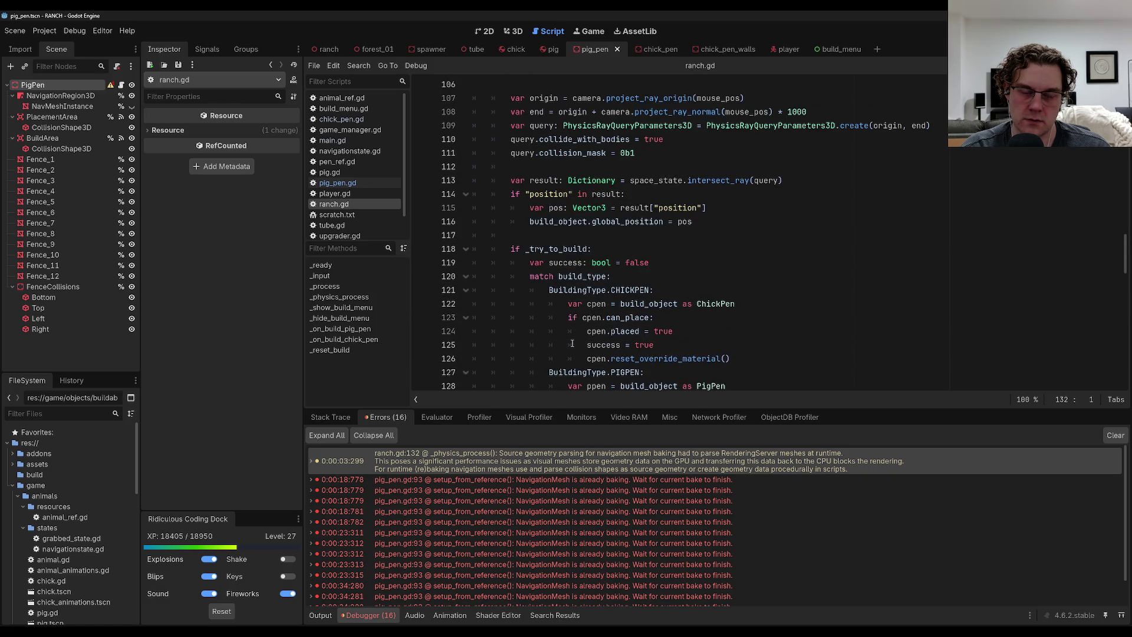
{"action": "scroll", "coordinate": [572, 343], "scroll_direction": "down", "scroll_amount": 3}
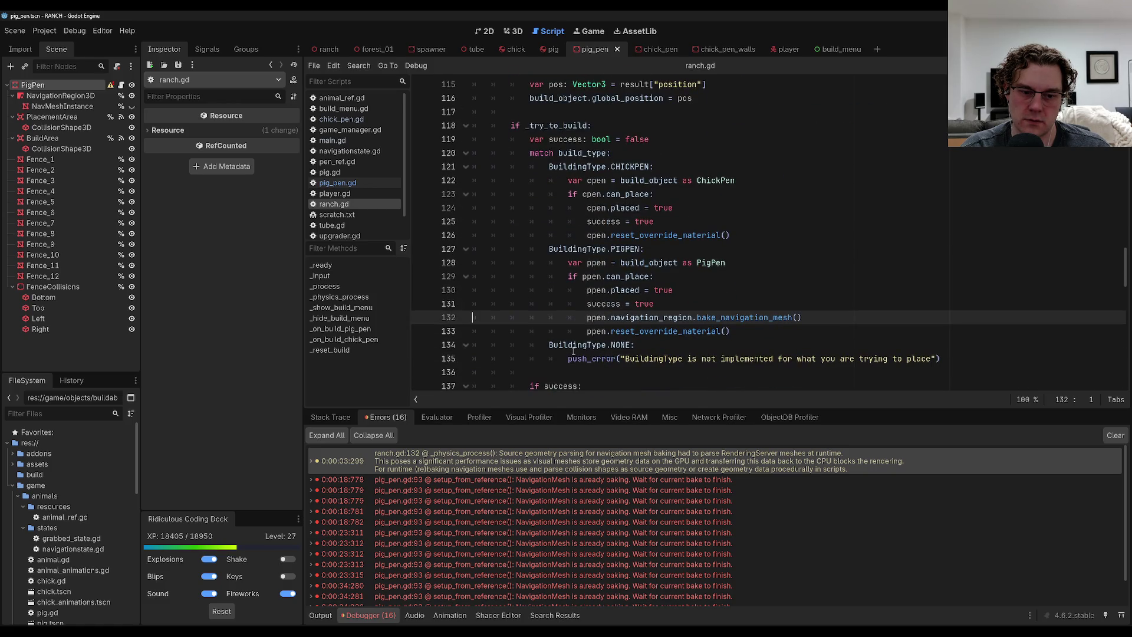
{"action": "scroll", "coordinate": [574, 351], "scroll_direction": "down", "scroll_amount": 1}
{"action": "scroll", "coordinate": [574, 352], "scroll_direction": "down", "scroll_amount": 1}
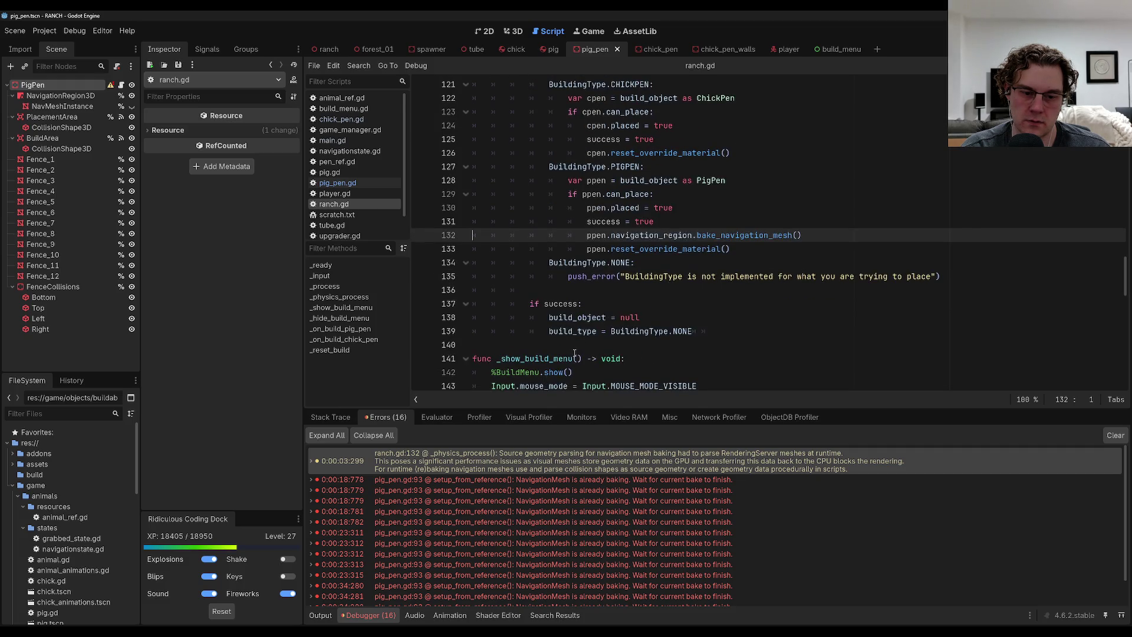
{"action": "double_click", "coordinate": [556, 491]}
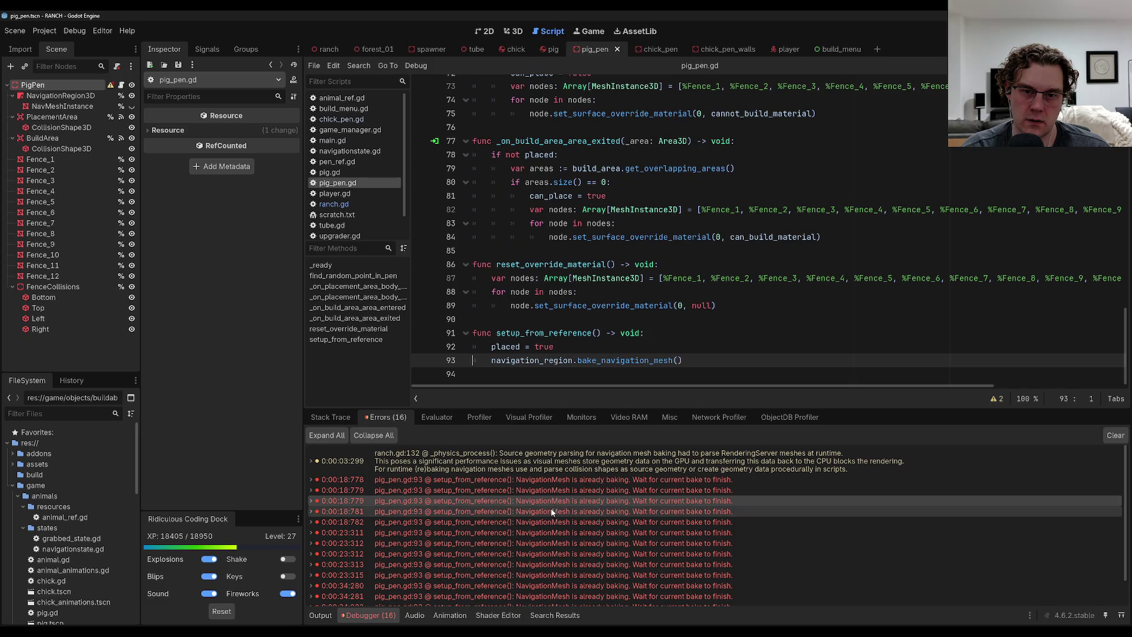
{"action": "left_click", "coordinate": [554, 511]}
{"action": "scroll", "coordinate": [551, 520], "scroll_direction": "down", "scroll_amount": 1}
{"action": "scroll", "coordinate": [551, 518], "scroll_direction": "up", "scroll_amount": 2}
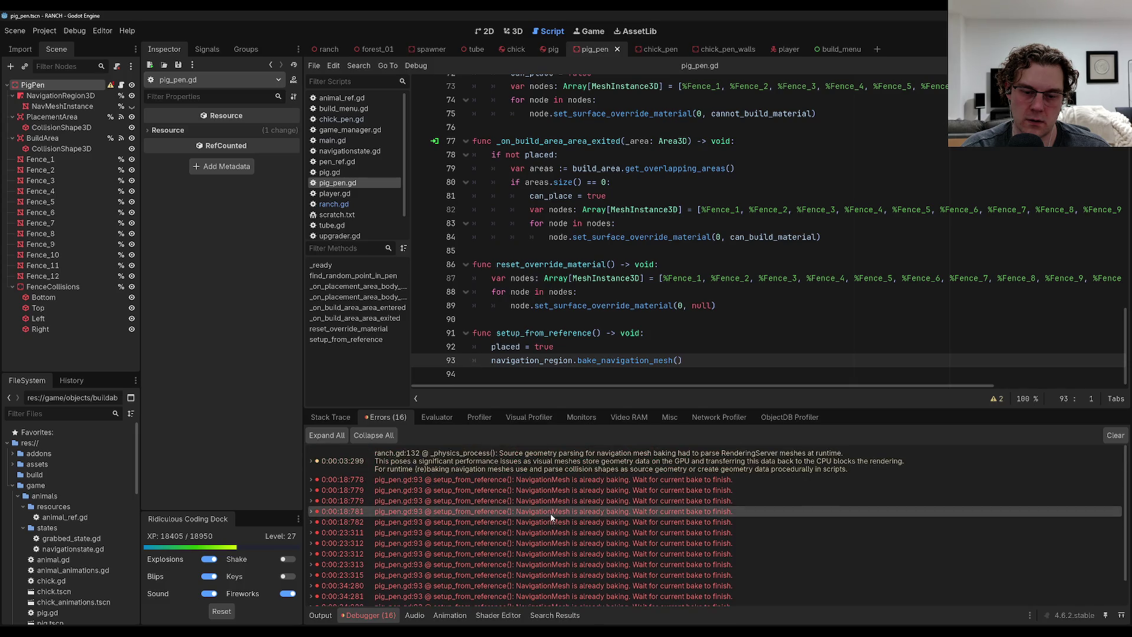
{"action": "left_click", "coordinate": [610, 349]}
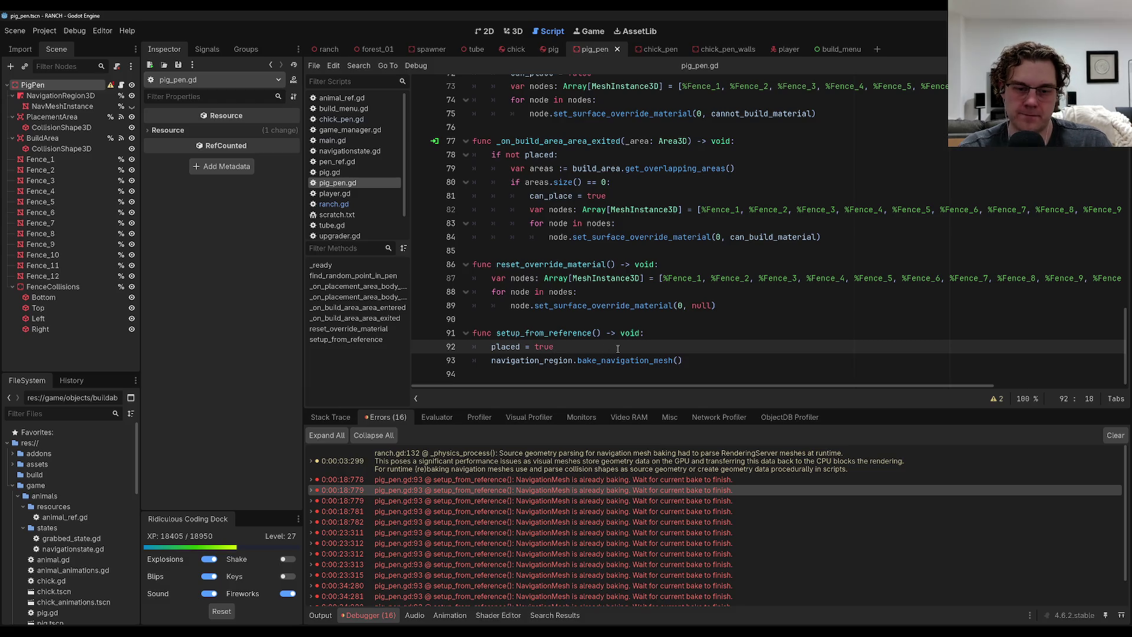
Guard the bake call with 'if not navigation_region.is_baking():', indent it, and save pig_pen.gd.
{"action": "key", "text": "Return"}
{"action": "type", "text": "if navigation_re"}
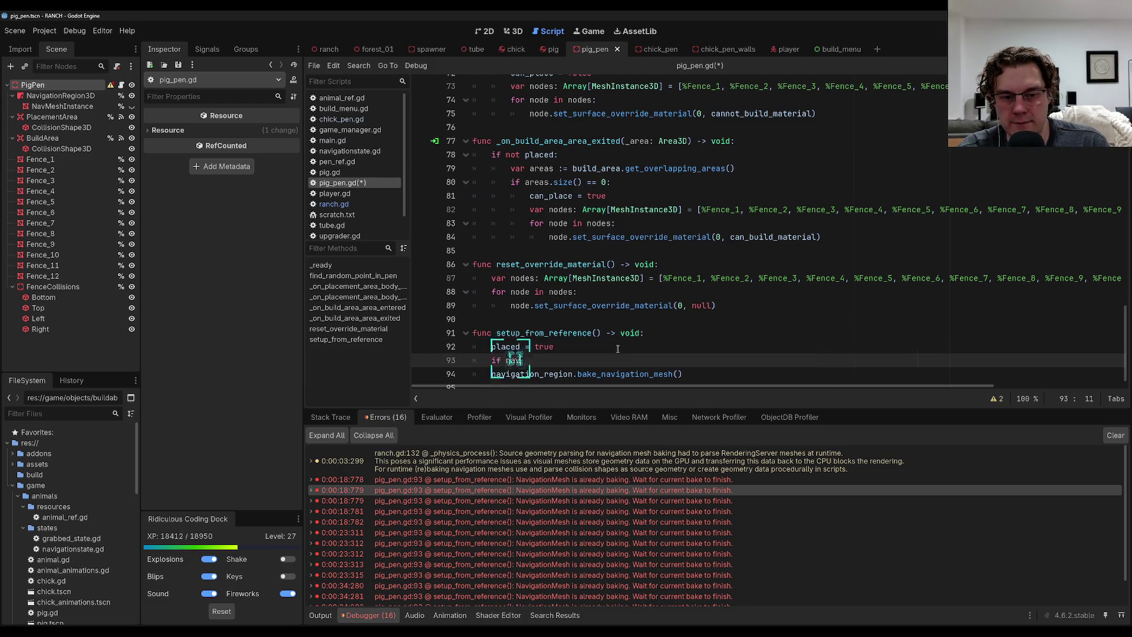
{"action": "type", "text": "gion."}
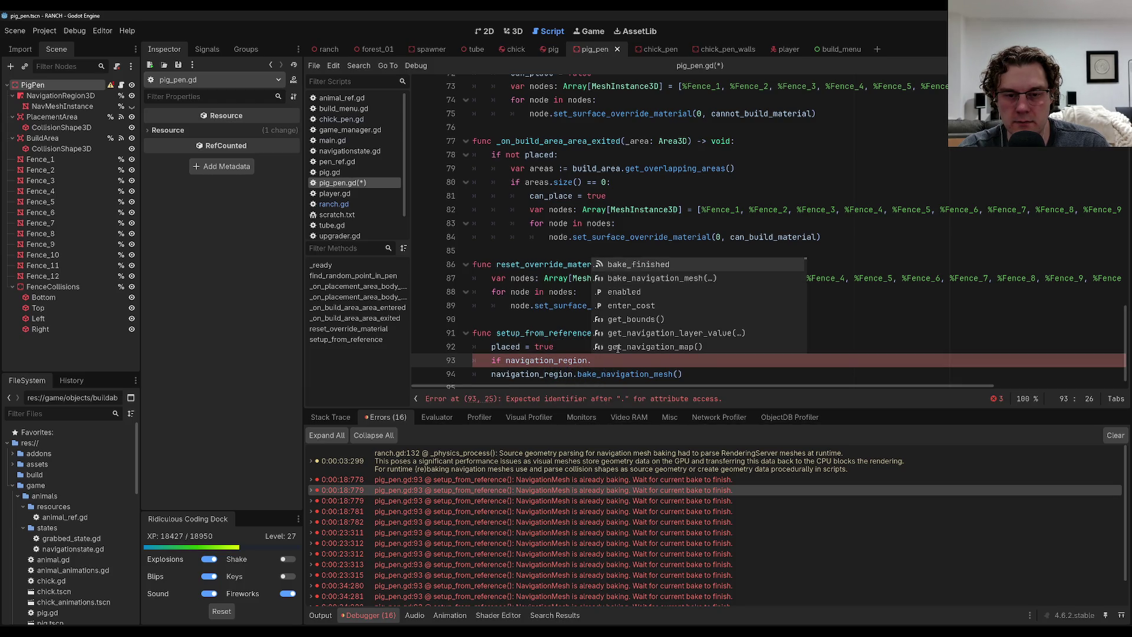
{"action": "key", "text": "Down"}
{"action": "key", "text": "Down"}
{"action": "key", "text": "Down"}
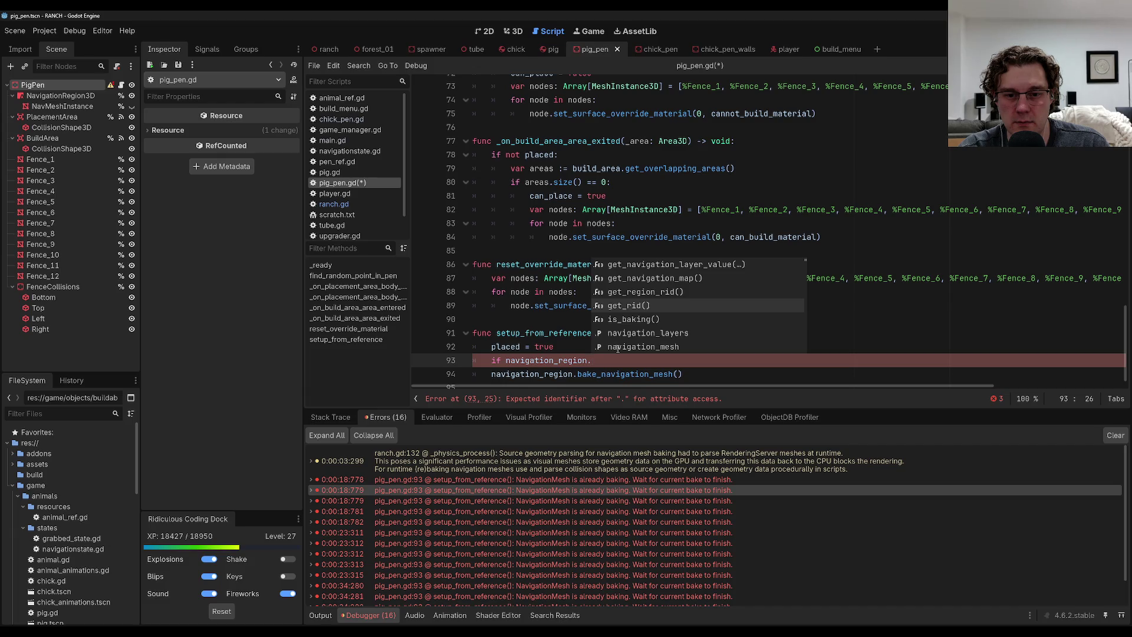
{"action": "key", "text": "Down"}
{"action": "key", "text": "Return"}
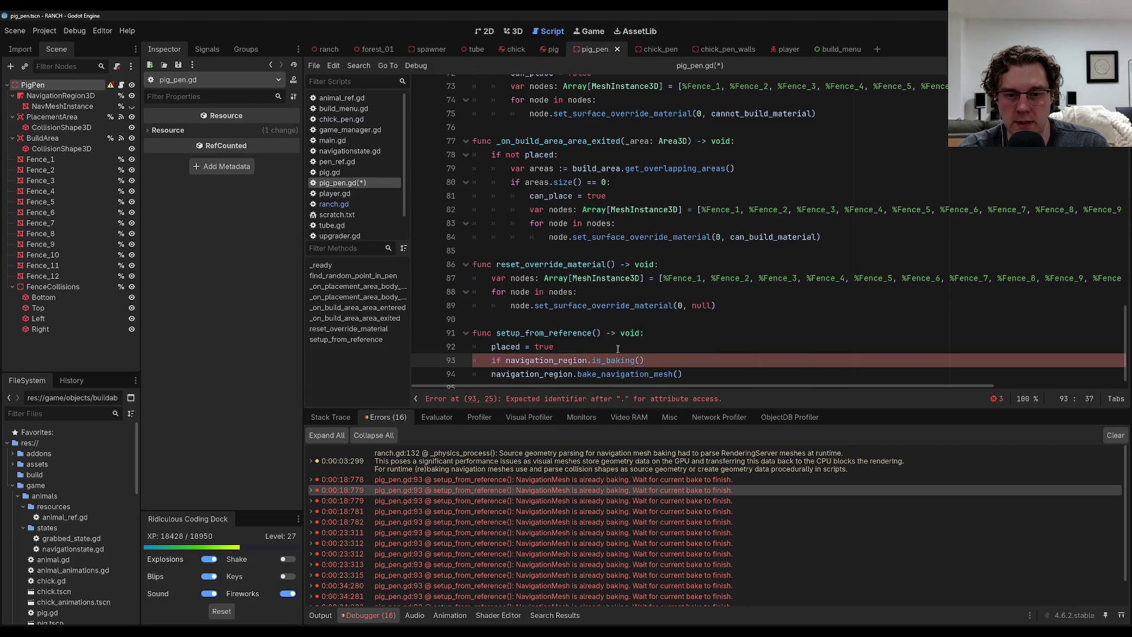
{"action": "key", "text": "Left"}
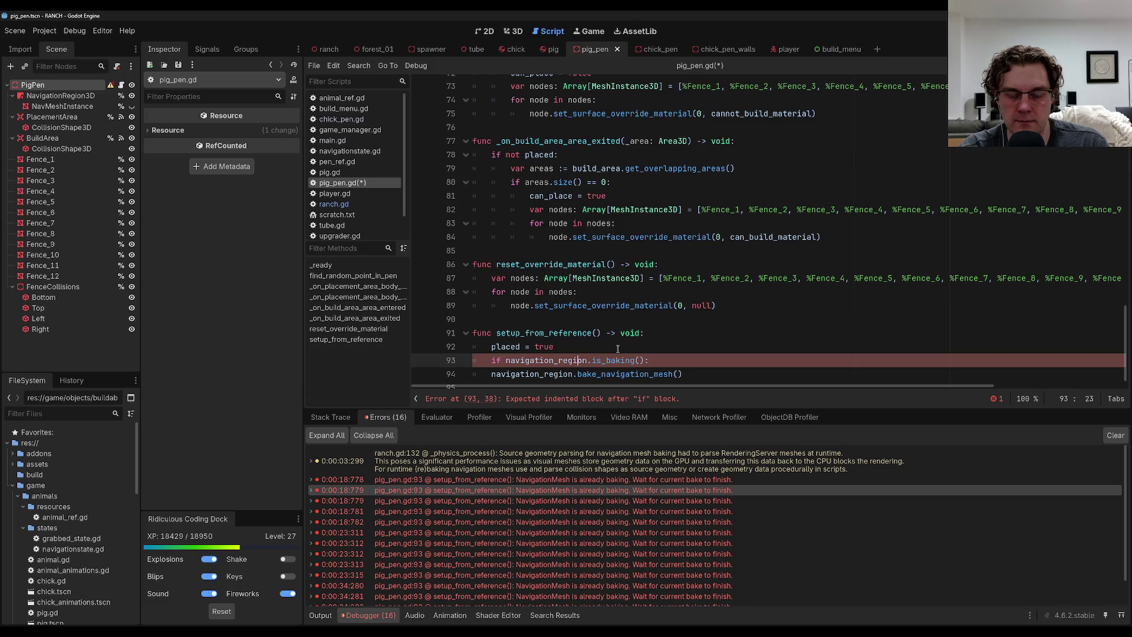
{"action": "type", "text": "!"}
{"action": "key", "text": "Down"}
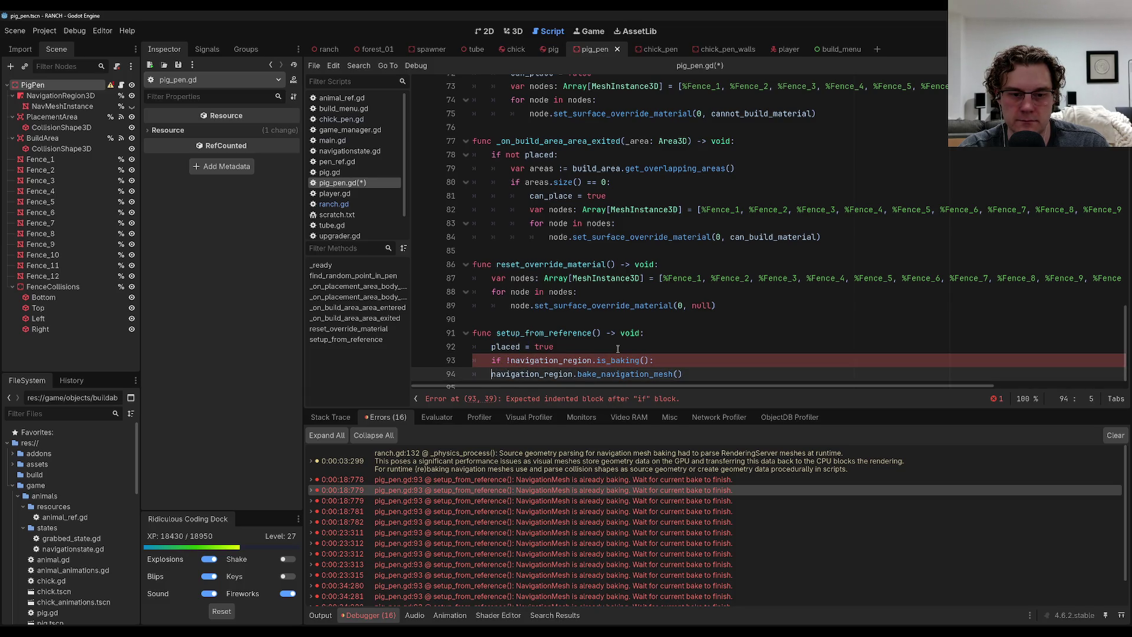
{"action": "key", "text": "Tab"}
{"action": "key", "text": "Up"}
{"action": "key", "text": "Right"}
{"action": "key", "text": "Right"}
{"action": "key", "text": "Right"}
{"action": "key", "text": "BackSpace"}
{"action": "type", "text": "not"}
{"action": "key", "text": "ctrl+s"}
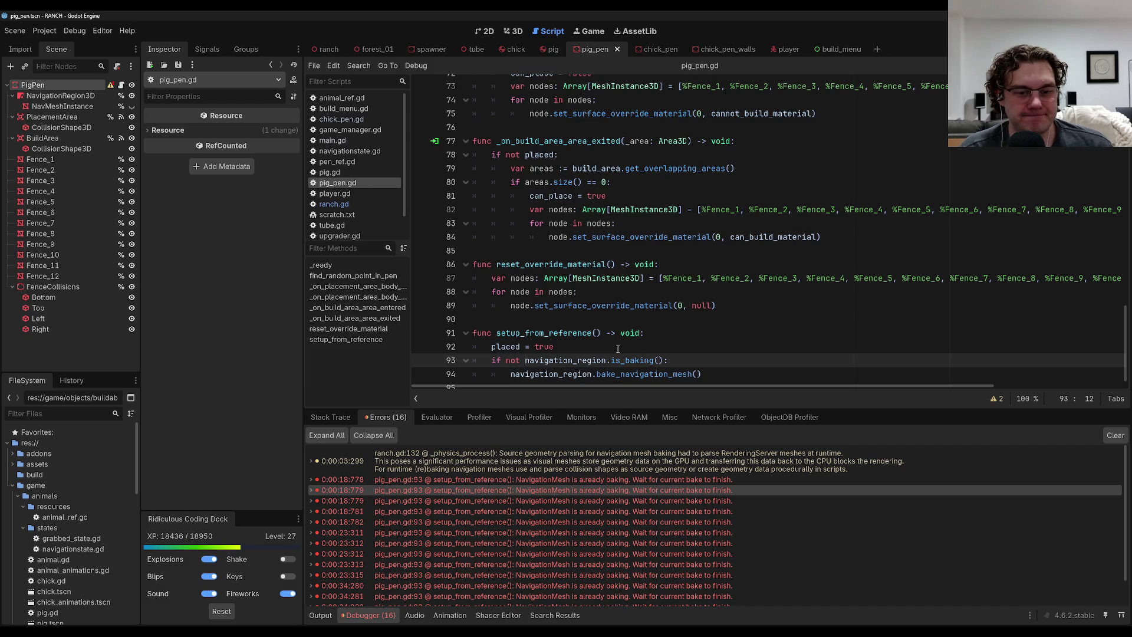
Switch the bottom panel from the errors list to the output log.
{"action": "scroll", "coordinate": [571, 497], "scroll_direction": "down", "scroll_amount": 2}
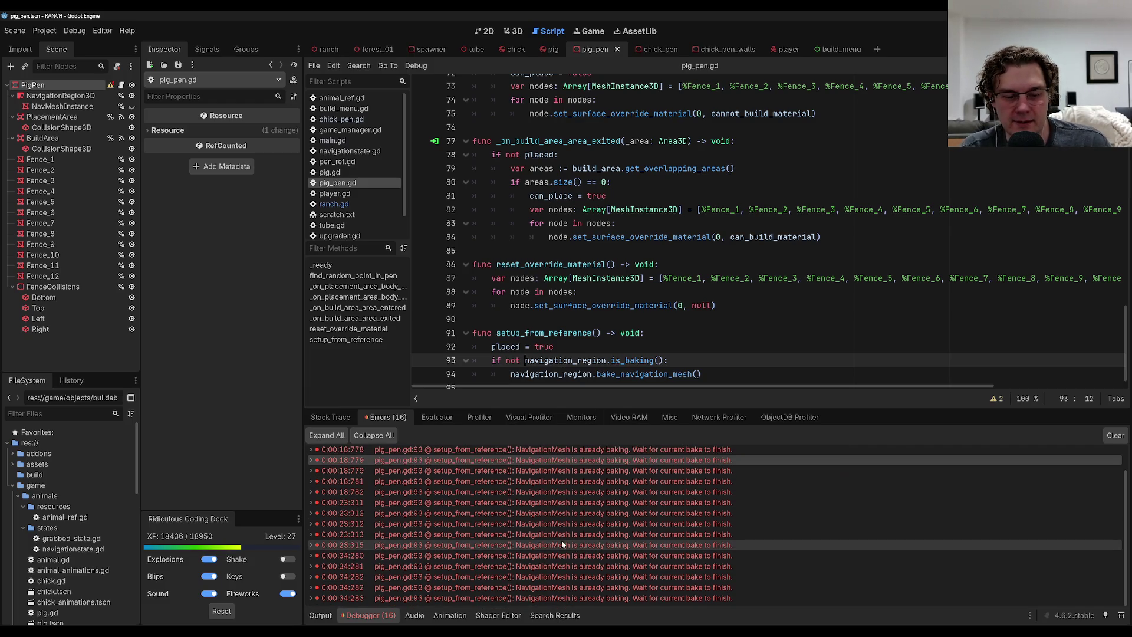
{"action": "left_click", "coordinate": [320, 615]}
{"action": "left_click", "coordinate": [616, 370]}
Run the game, start it from the title screen and enter build mode.
{"action": "scroll", "coordinate": [745, 172], "scroll_direction": "up", "scroll_amount": 20}
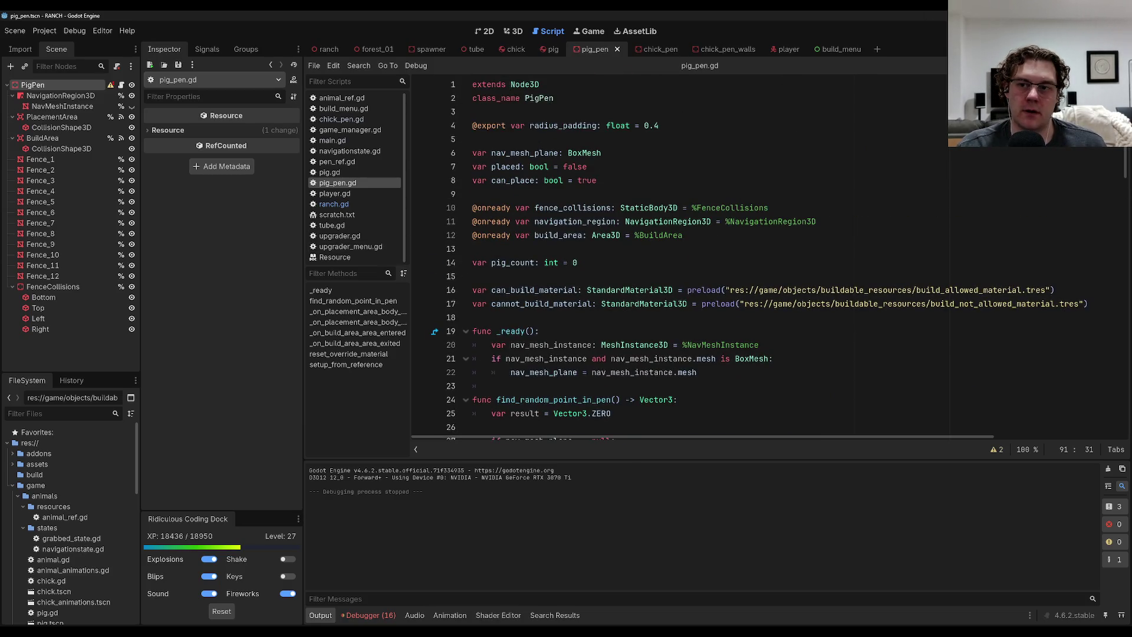
{"action": "key", "text": "F5"}
{"action": "left_click", "coordinate": [538, 336]}
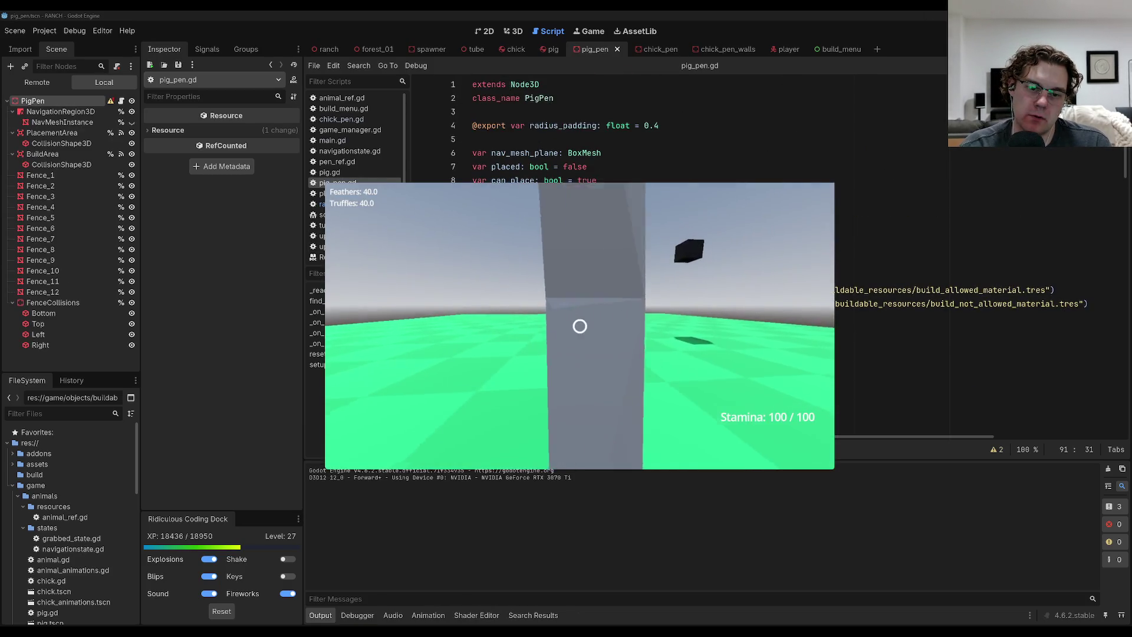
{"action": "key", "text": "b"}
Place a Chick Pen and three joined Pig Pens near the black cube, then exit to first person.
{"action": "left_click", "coordinate": [568, 438]}
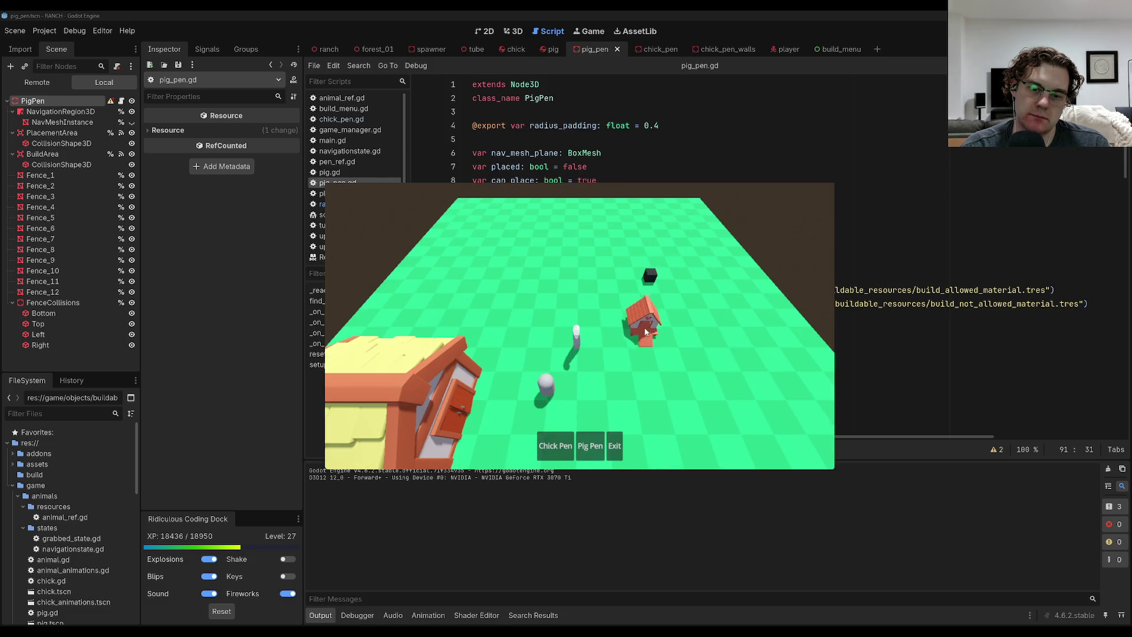
{"action": "left_click", "coordinate": [681, 377]}
{"action": "left_click", "coordinate": [594, 446]}
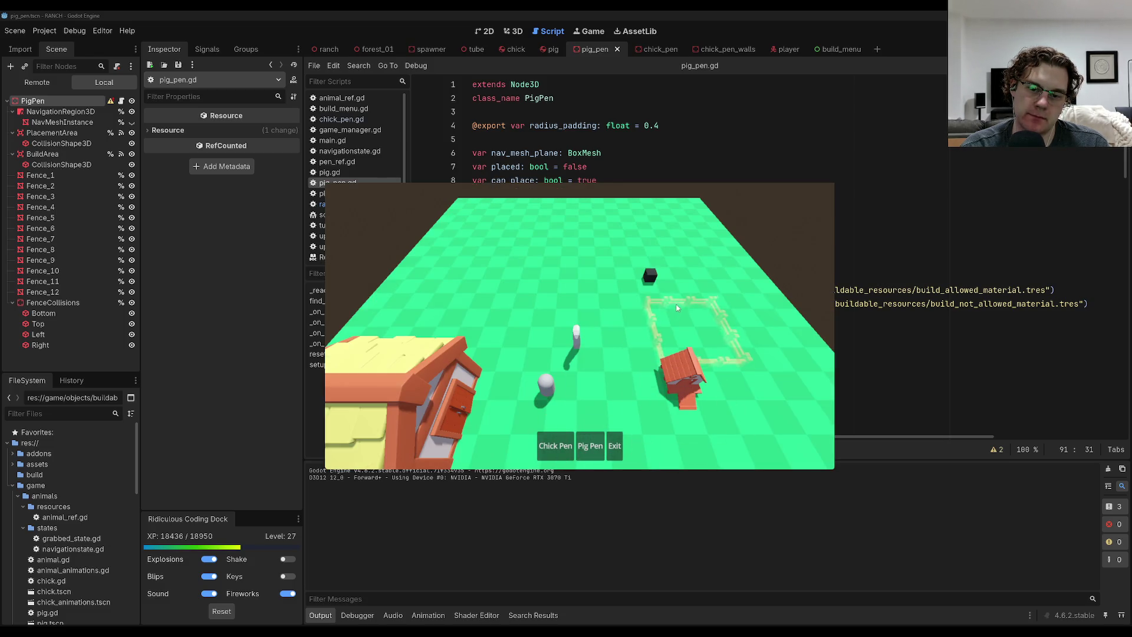
{"action": "left_click", "coordinate": [701, 306]}
{"action": "left_click", "coordinate": [589, 446]}
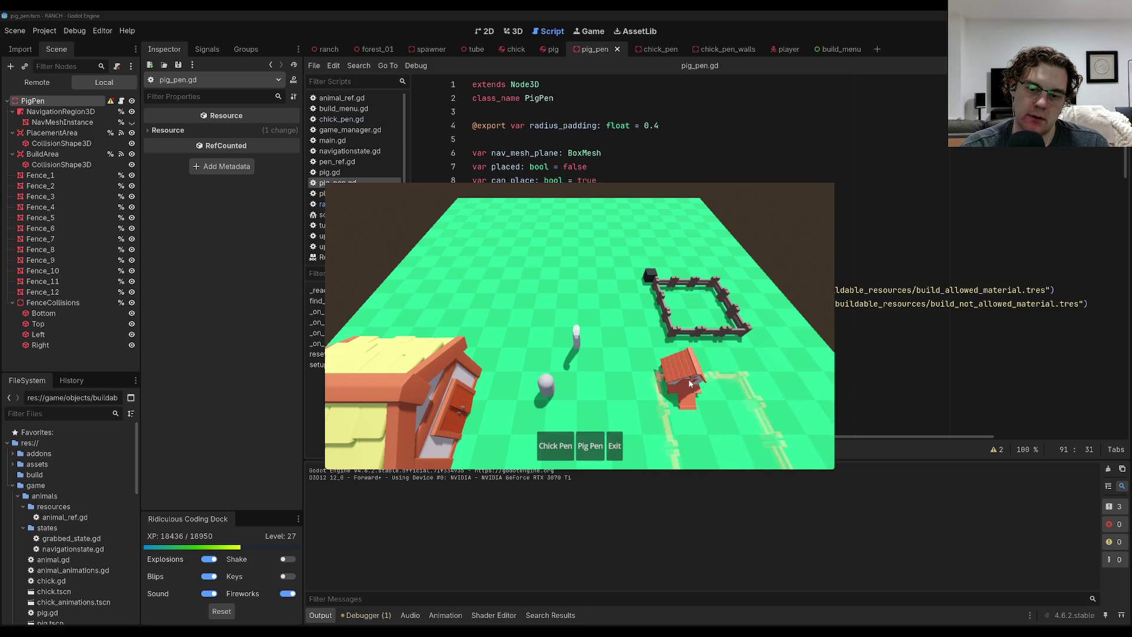
{"action": "left_click", "coordinate": [625, 306]}
{"action": "left_click", "coordinate": [590, 443]}
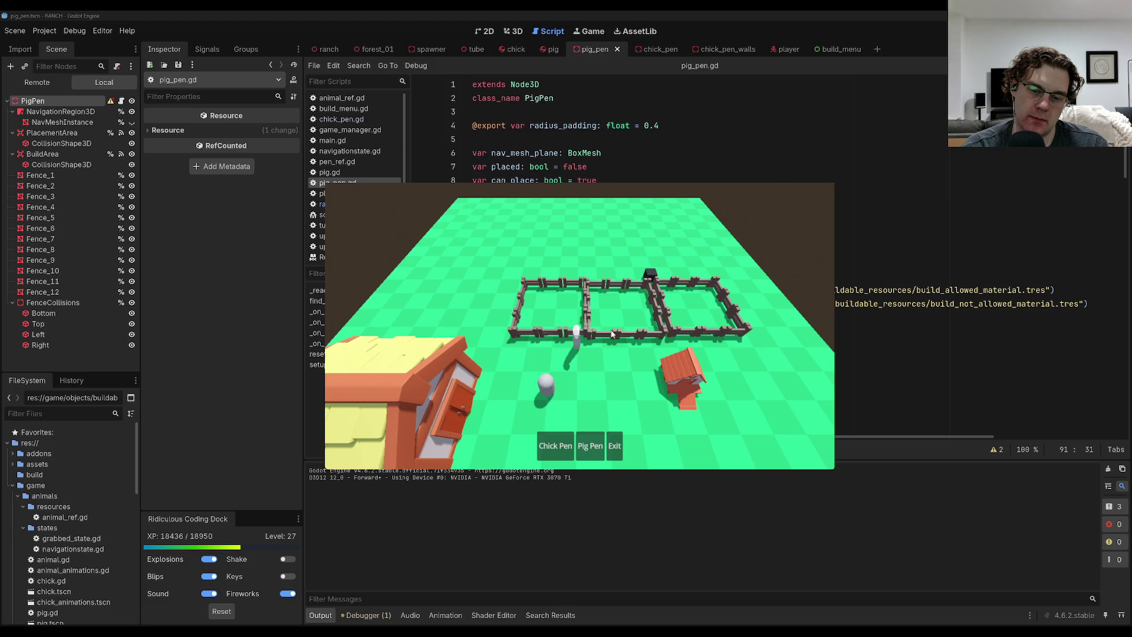
{"action": "left_click", "coordinate": [614, 446]}
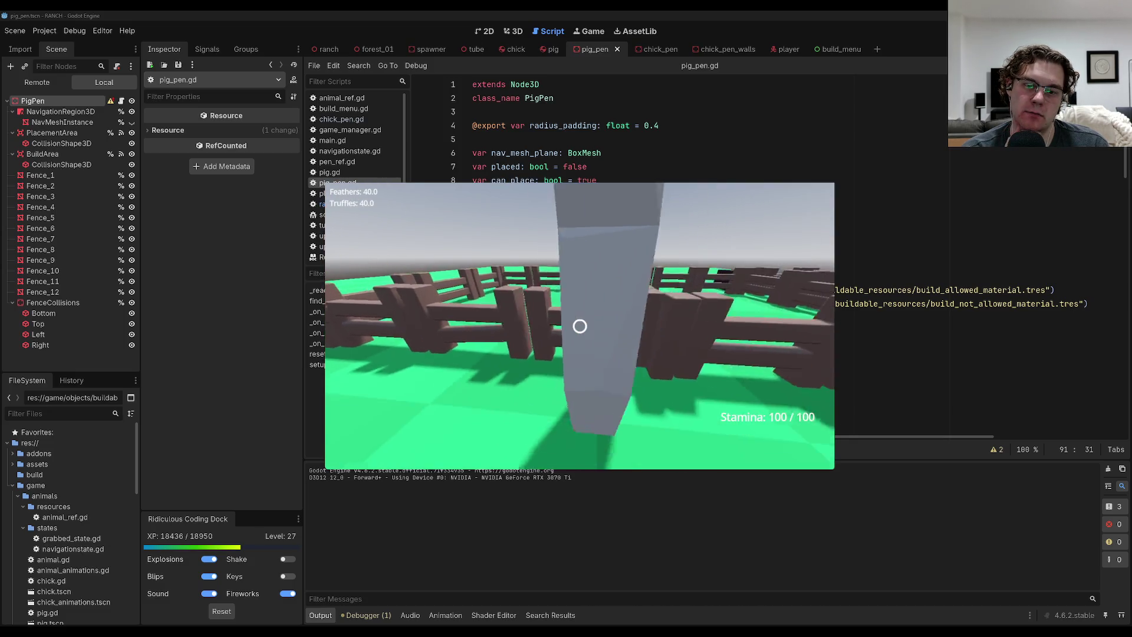
Stop the running game and return to pig_pen.gd.
{"action": "key", "text": "Escape"}
{"action": "left_click", "coordinate": [594, 343]}
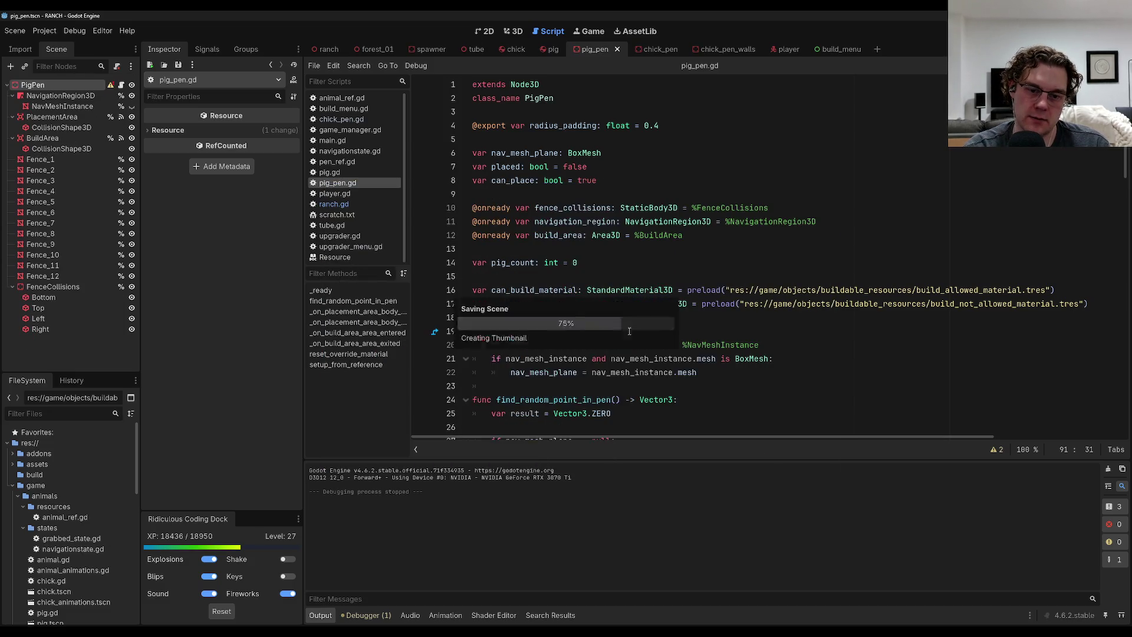
{"action": "scroll", "coordinate": [612, 348], "scroll_direction": "down", "scroll_amount": 15}
{"action": "scroll", "coordinate": [612, 348], "scroll_direction": "down", "scroll_amount": 8}
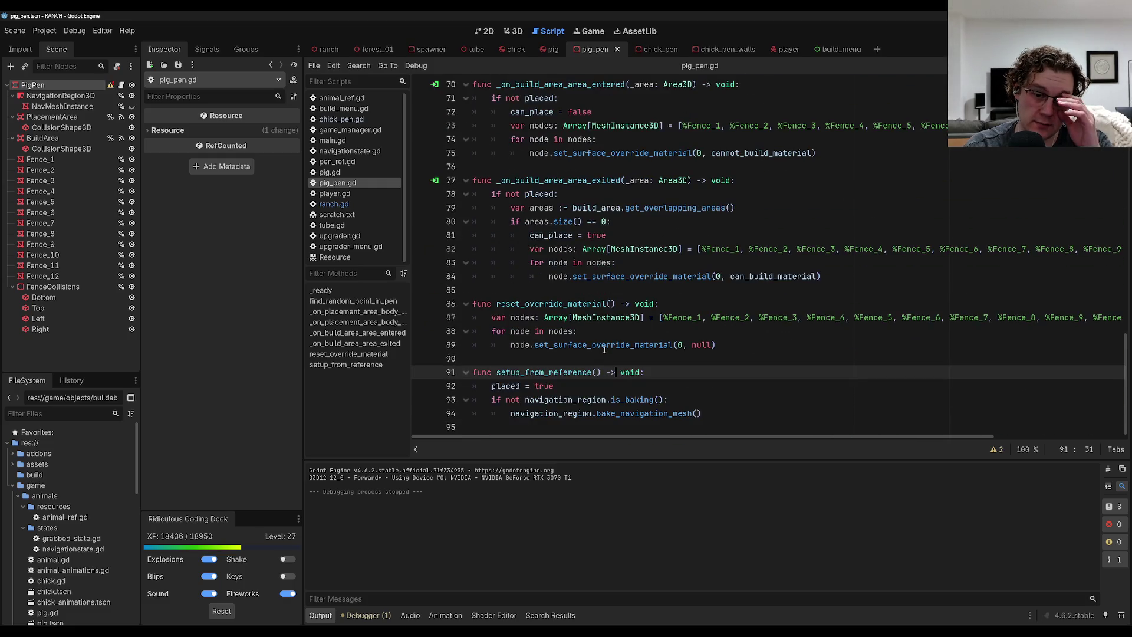
{"action": "scroll", "coordinate": [602, 348], "scroll_direction": "up", "scroll_amount": 2}
{"action": "double_click", "coordinate": [772, 359]}
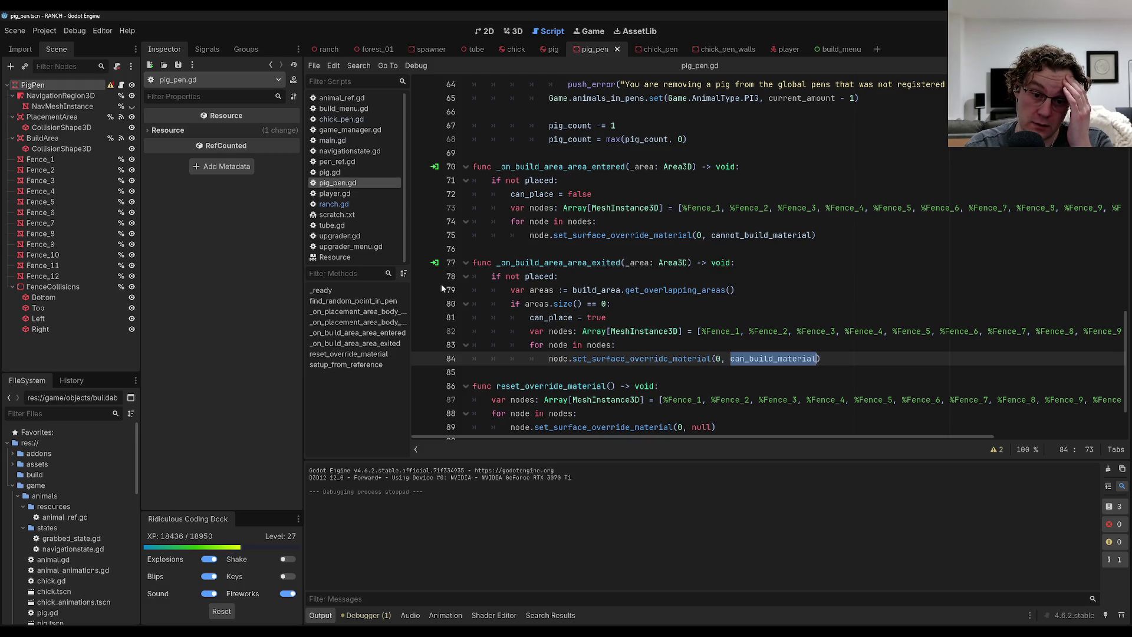
{"action": "scroll", "coordinate": [524, 318], "scroll_direction": "up", "scroll_amount": 12}
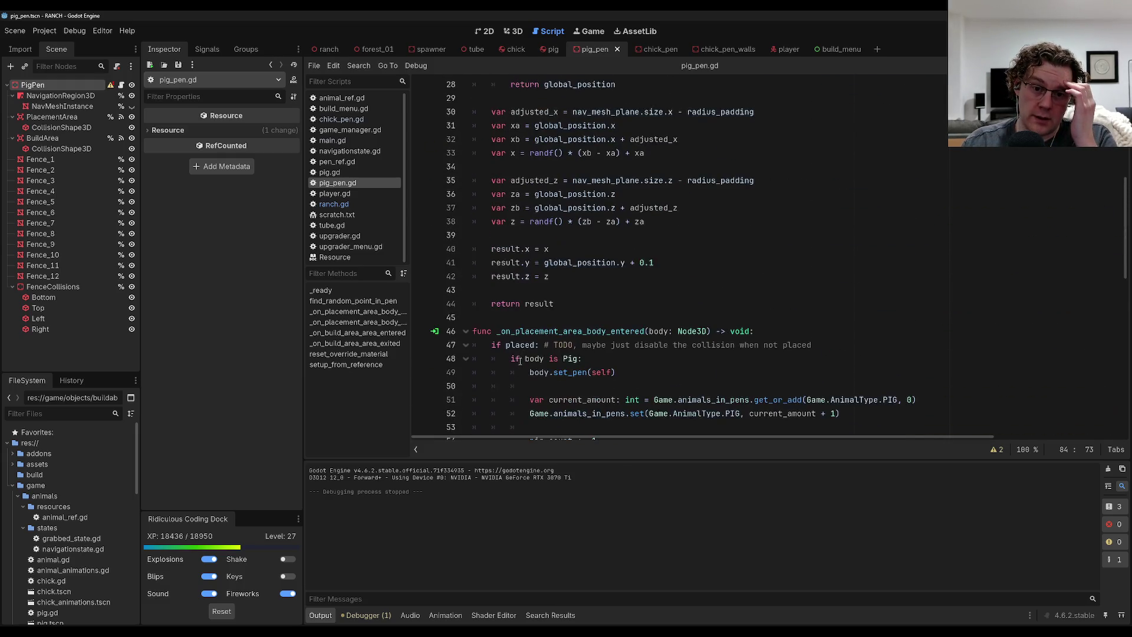
{"action": "scroll", "coordinate": [520, 359], "scroll_direction": "up", "scroll_amount": 9}
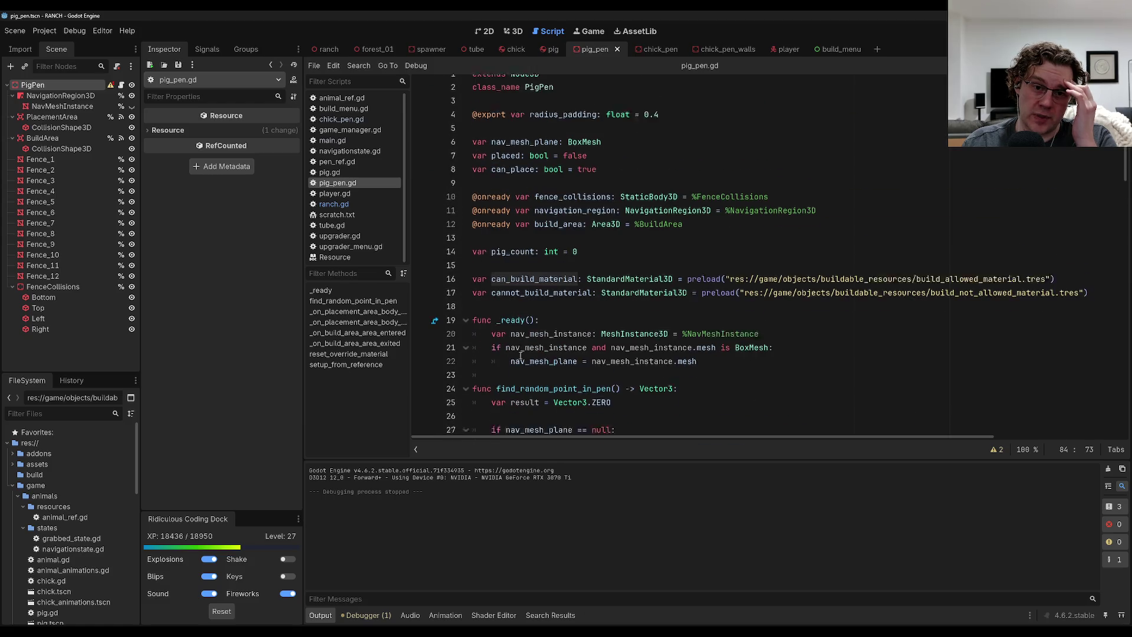
{"action": "left_click", "coordinate": [623, 185]}
{"action": "scroll", "coordinate": [608, 342], "scroll_direction": "down", "scroll_amount": 3}
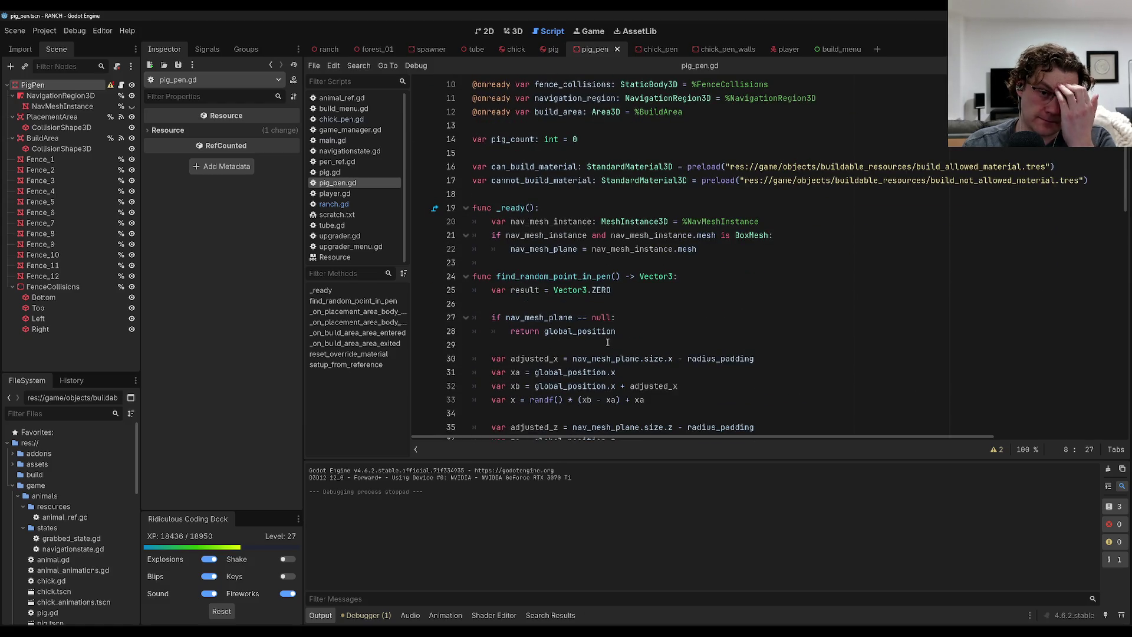
{"action": "scroll", "coordinate": [607, 342], "scroll_direction": "down", "scroll_amount": 8}
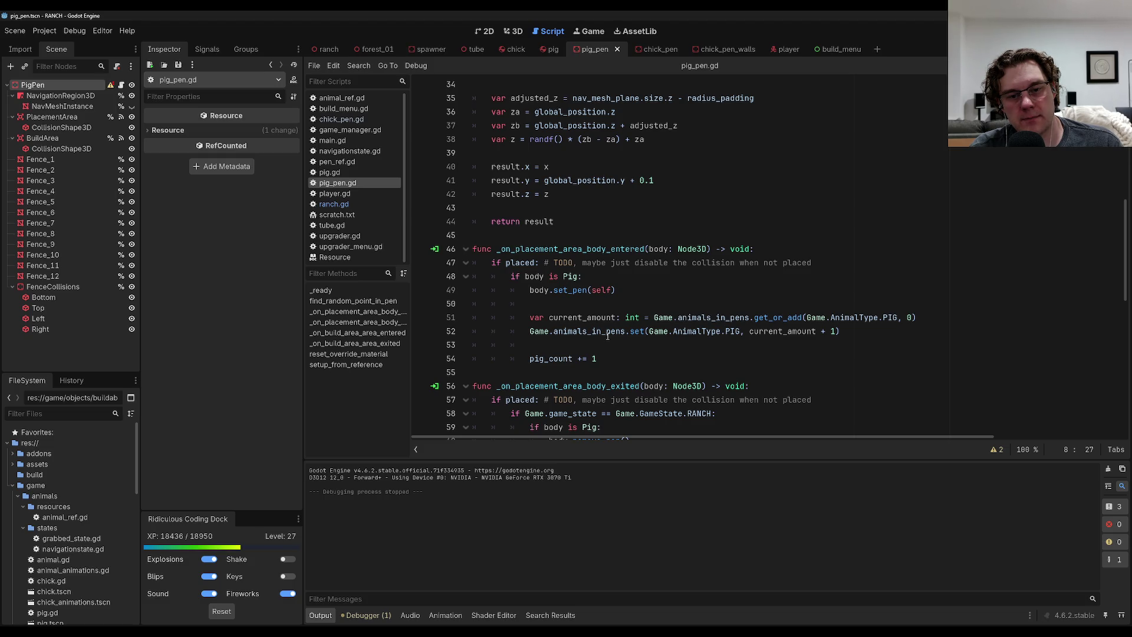
{"action": "scroll", "coordinate": [595, 335], "scroll_direction": "down", "scroll_amount": 1}
{"action": "mouse_move", "coordinate": [606, 318]}
{"action": "left_mouse_down"}
{"action": "mouse_move", "coordinate": [519, 290]}
{"action": "mouse_move", "coordinate": [519, 236]}
{"action": "mouse_move", "coordinate": [502, 210]}
{"action": "mouse_move", "coordinate": [472, 210]}
{"action": "mouse_move", "coordinate": [660, 290]}
{"action": "mouse_move", "coordinate": [673, 266]}
{"action": "left_mouse_up"}
{"action": "left_click", "coordinate": [672, 266]}
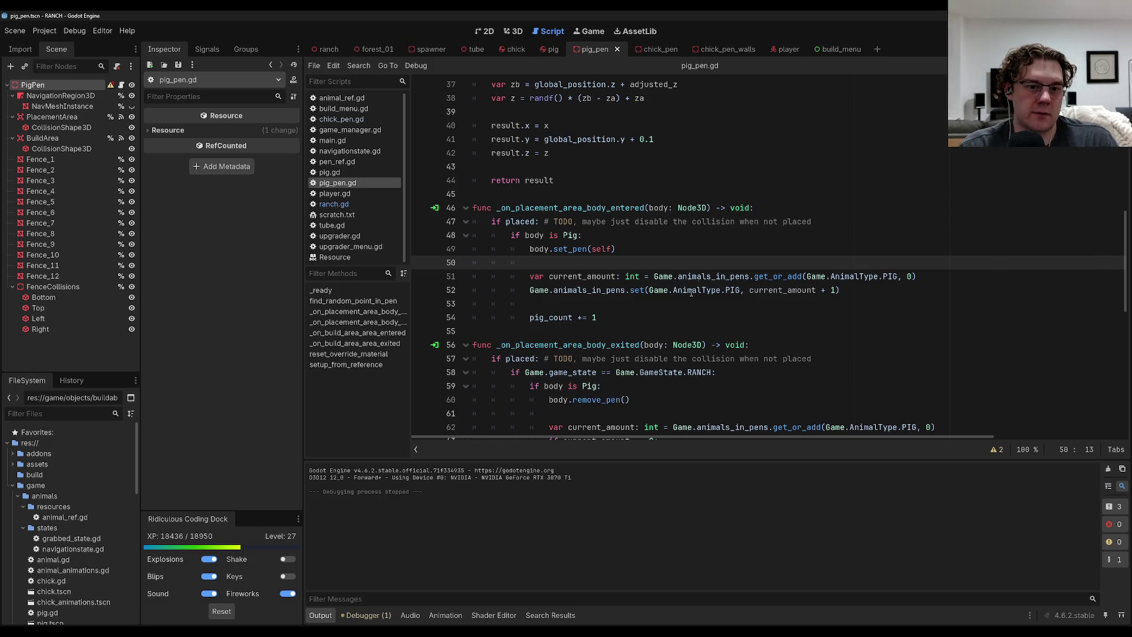
{"action": "scroll", "coordinate": [690, 293], "scroll_direction": "down", "scroll_amount": 11}
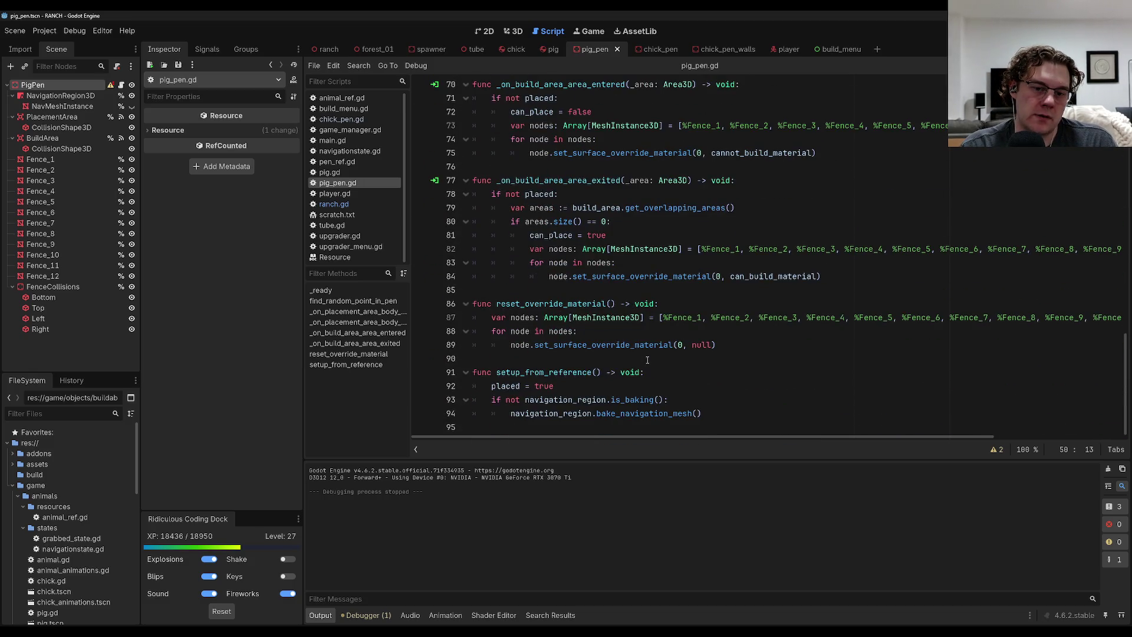
{"action": "scroll", "coordinate": [661, 370], "scroll_direction": "up", "scroll_amount": 3}
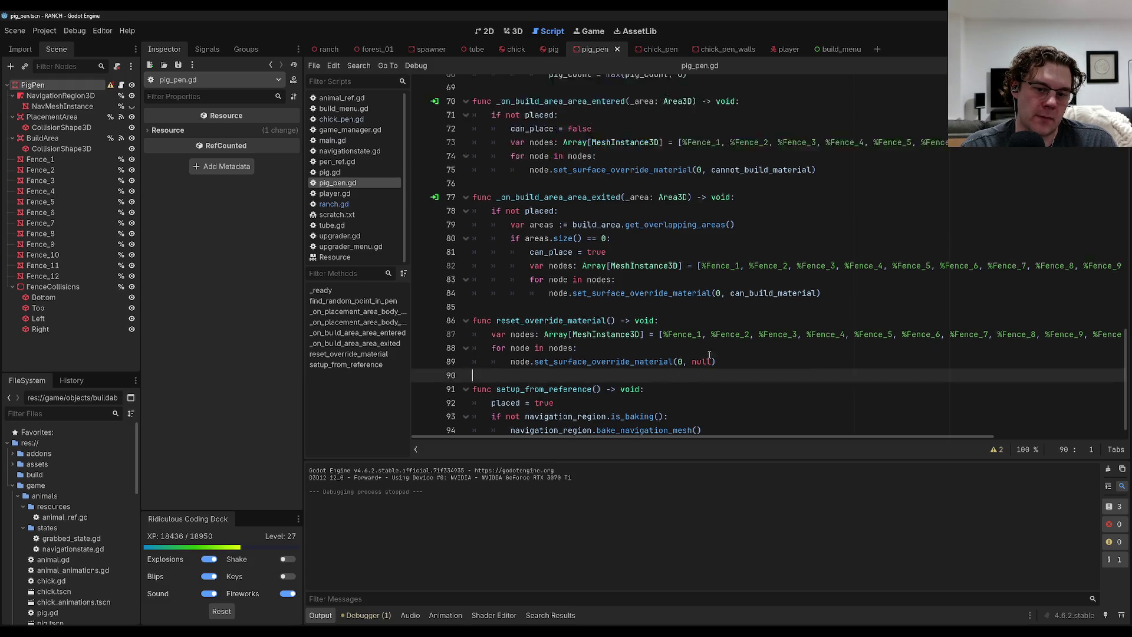
{"action": "left_click", "coordinate": [583, 330]}
{"action": "scroll", "coordinate": [582, 290], "scroll_direction": "up", "scroll_amount": 3}
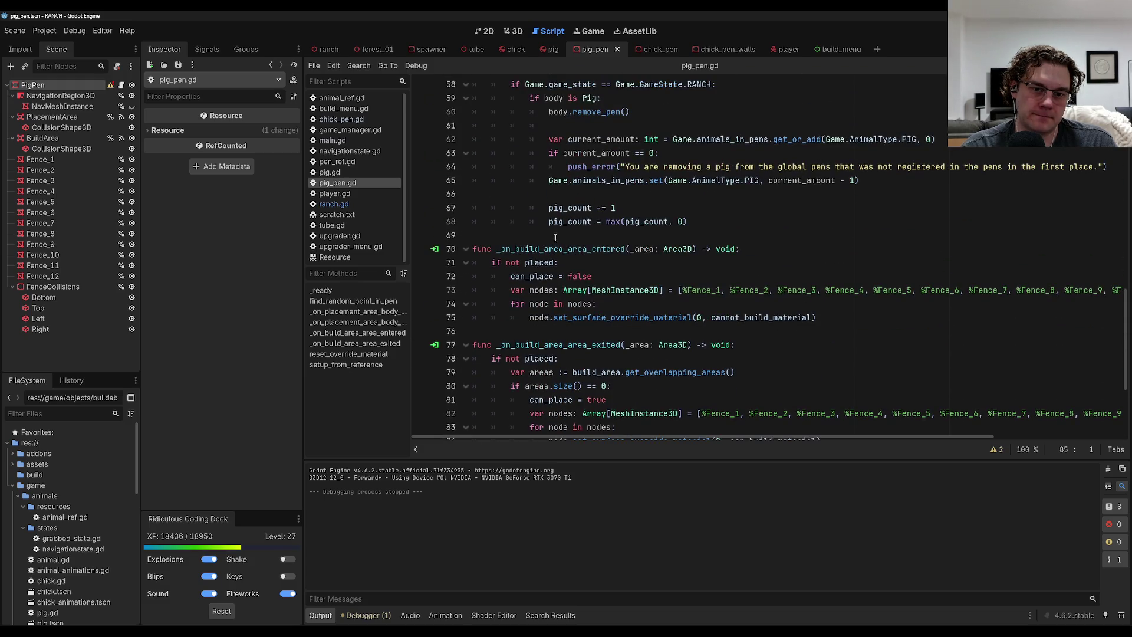
{"action": "left_click", "coordinate": [663, 235]}
Declare 'func start_build() -> void:' in pig_pen.gd and save.
{"action": "key", "text": "Return"}
{"action": "key", "text": "Return"}
{"action": "key", "text": "Up"}
{"action": "type", "text": "func stat"}
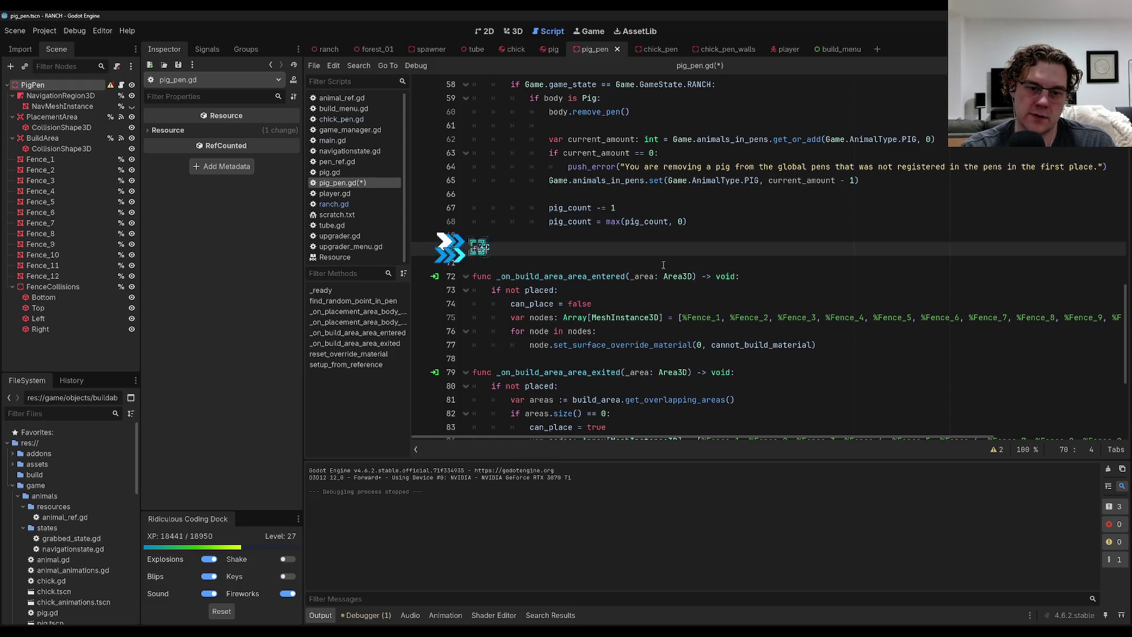
{"action": "type", "text": "t_"}
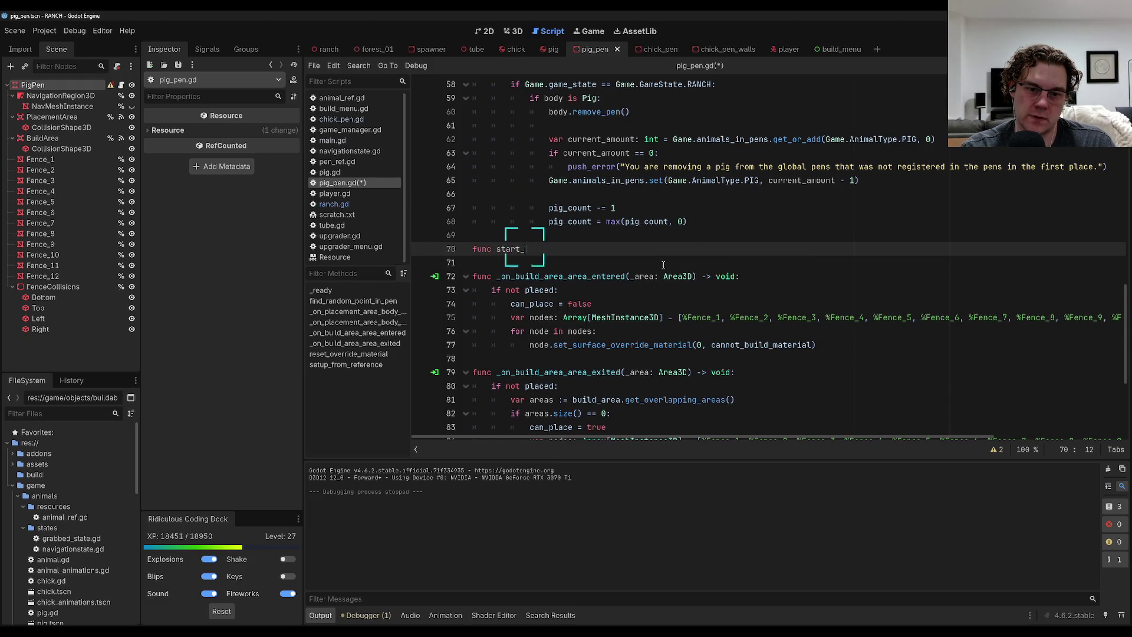
{"action": "type", "text": "build() -> voi"}
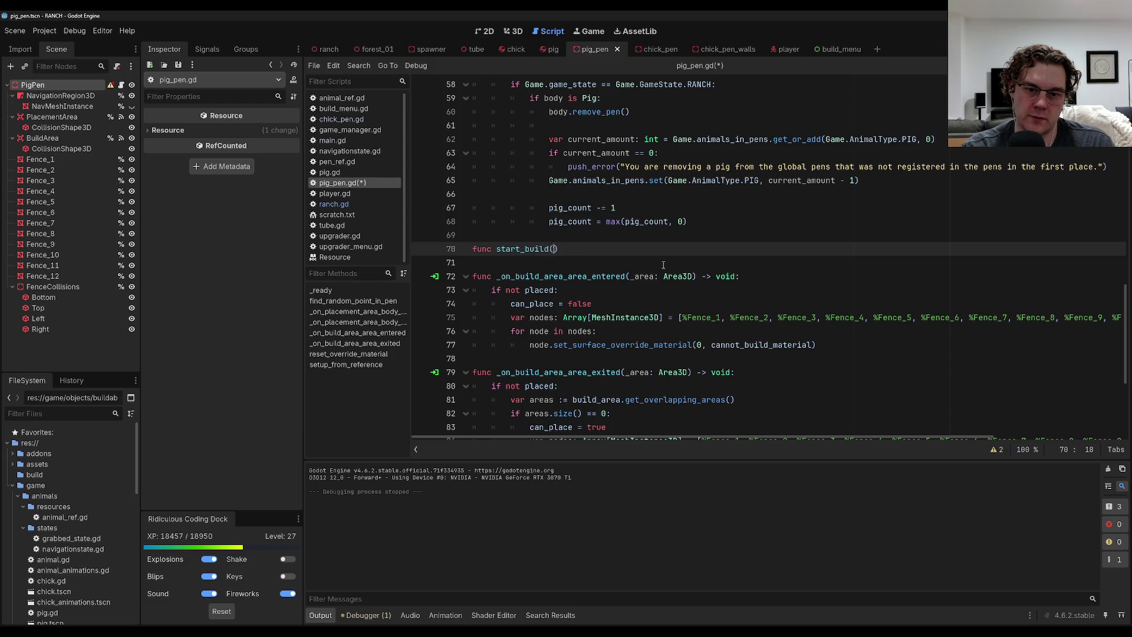
{"action": "type", "text": "d:"}
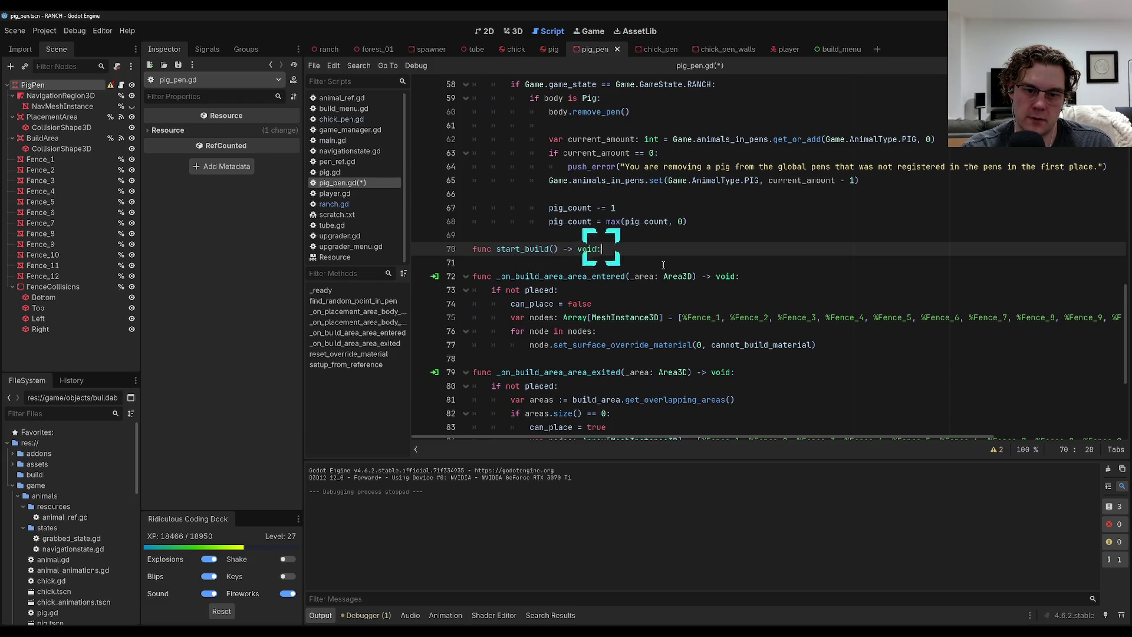
{"action": "key", "text": "Return"}
{"action": "key", "text": "ctrl+s"}
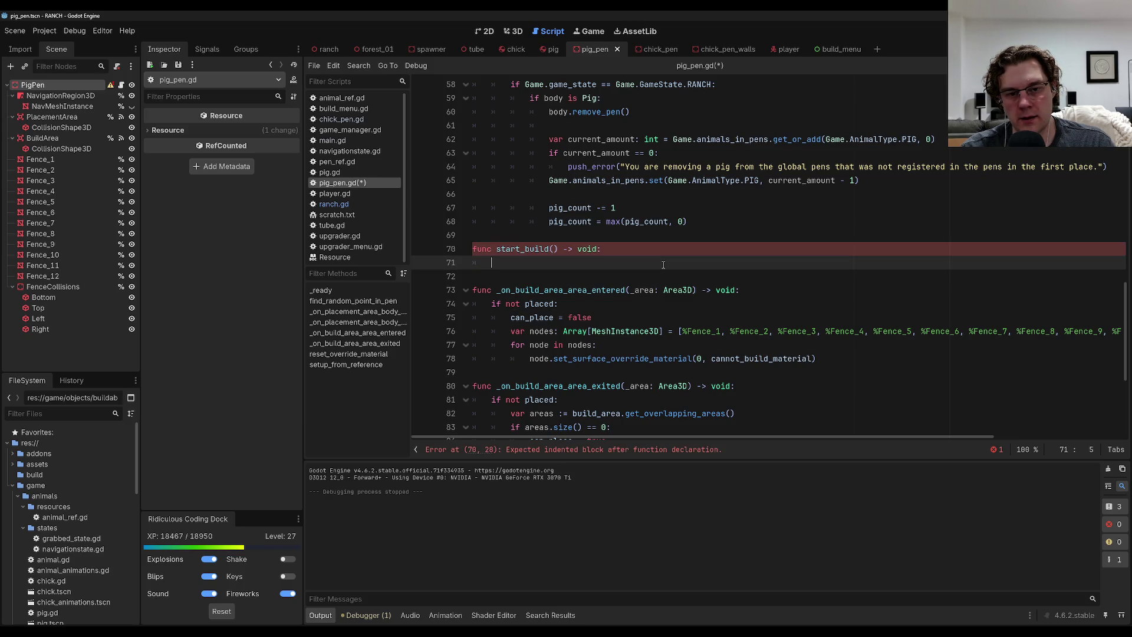
Copy the fence material loop into the start_build body.
{"action": "key", "text": "Down"}
{"action": "key", "text": "Down"}
{"action": "key", "text": "Down"}
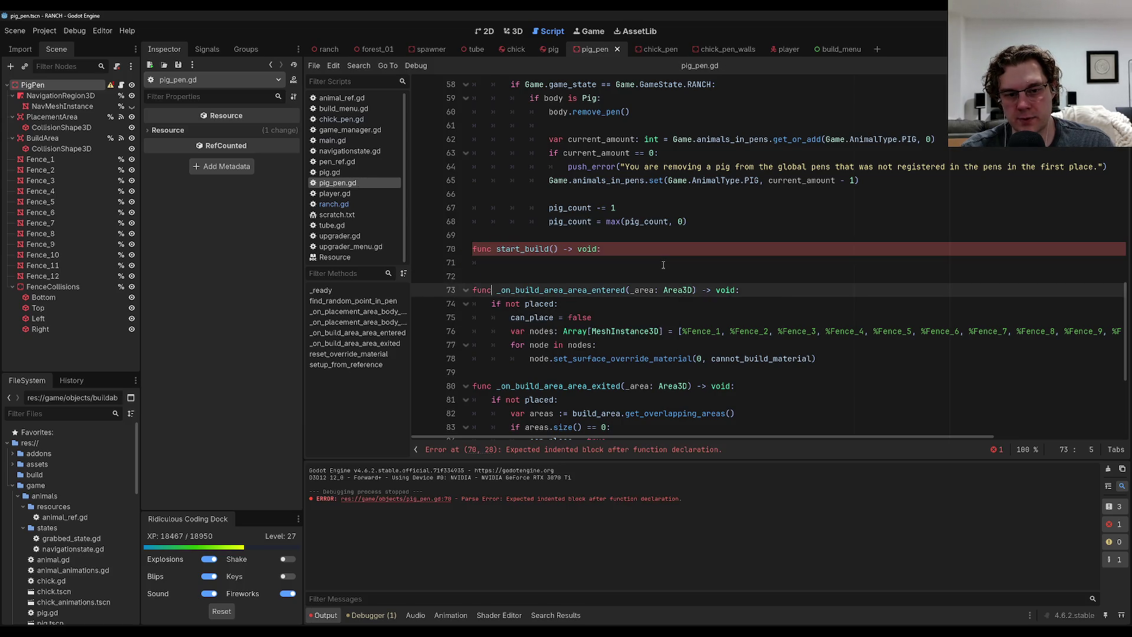
{"action": "key", "text": "shift+Down"}
{"action": "key", "text": "shift+Down"}
{"action": "key", "text": "shift+Down"}
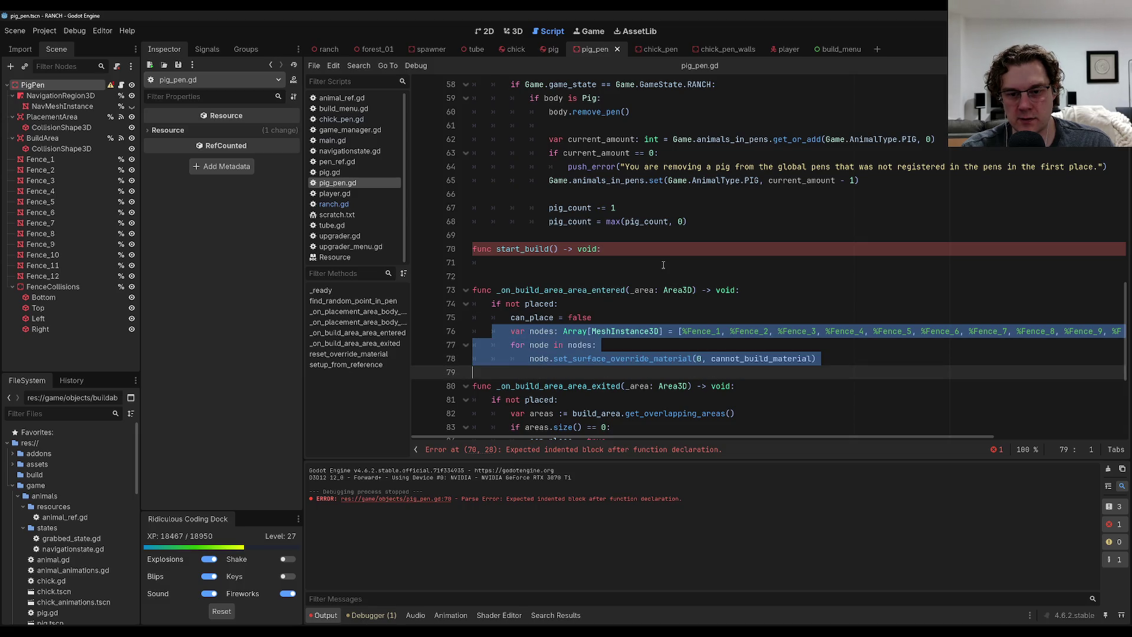
{"action": "key", "text": "ctrl+c"}
{"action": "key", "text": "Up"}
{"action": "key", "text": "Up"}
{"action": "key", "text": "Up"}
{"action": "key", "text": "ctrl+v"}
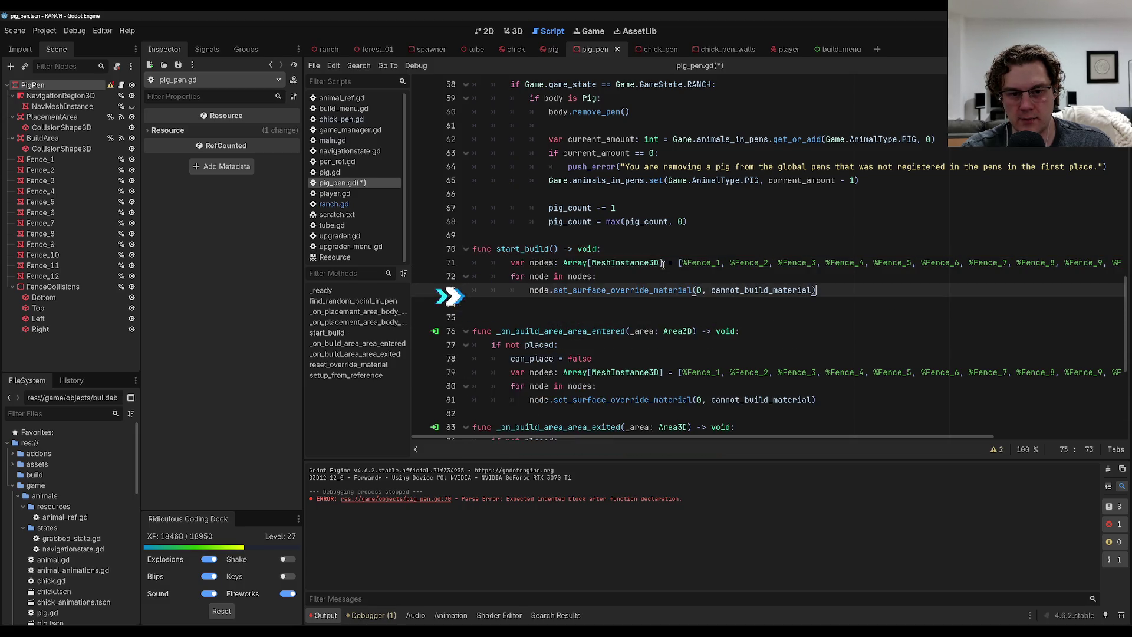
Switch the pasted loop to can_build_material, fix its indentation, save, and select the whole function.
{"action": "key", "text": "Left"}
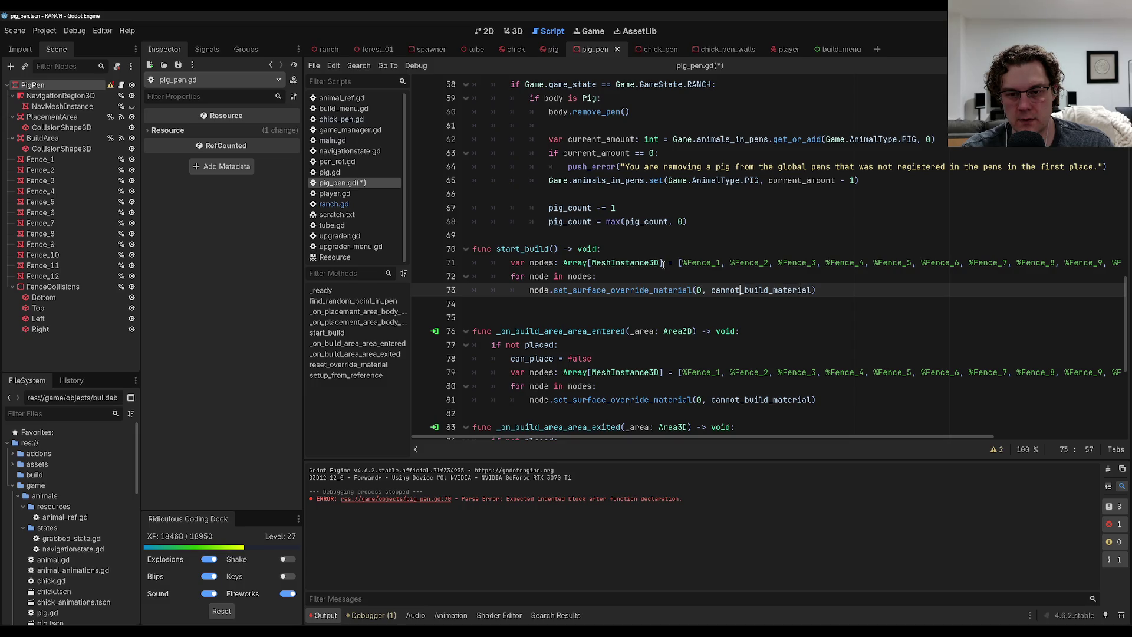
{"action": "key", "text": "BackSpace"}
{"action": "key", "text": "BackSpace"}
{"action": "key", "text": "BackSpace"}
{"action": "key", "text": "End"}
{"action": "key", "text": "shift+Up"}
{"action": "key", "text": "shift+Up"}
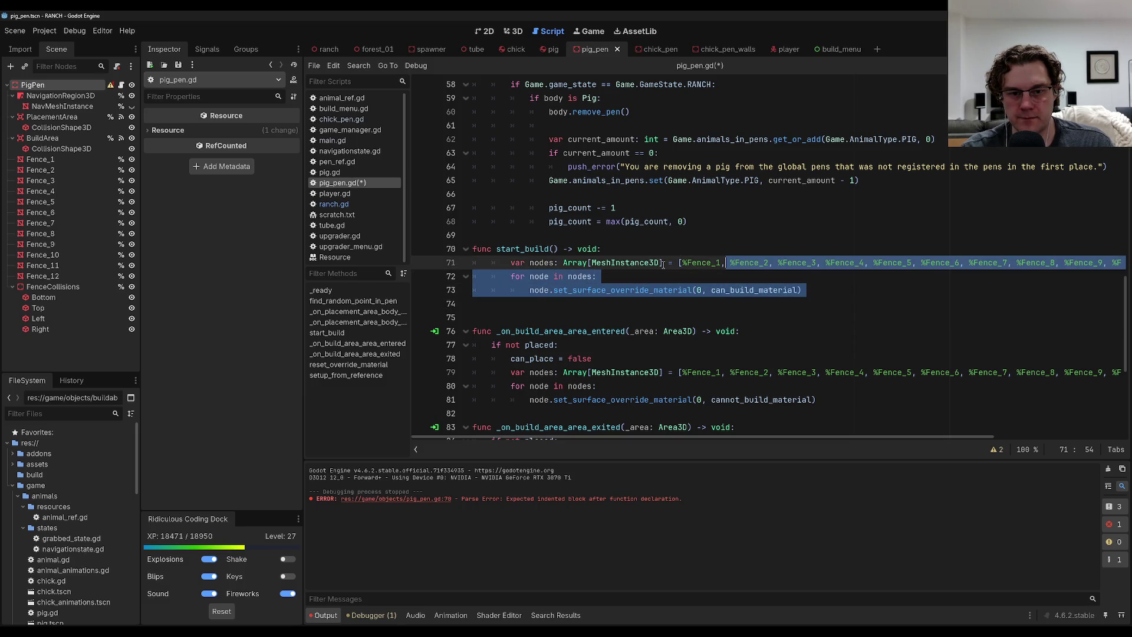
{"action": "key", "text": "shift+Tab"}
{"action": "key", "text": "Down"}
{"action": "key", "text": "Down"}
{"action": "key", "text": "Down"}
{"action": "key", "text": "BackSpace"}
{"action": "key", "text": "ctrl+s"}
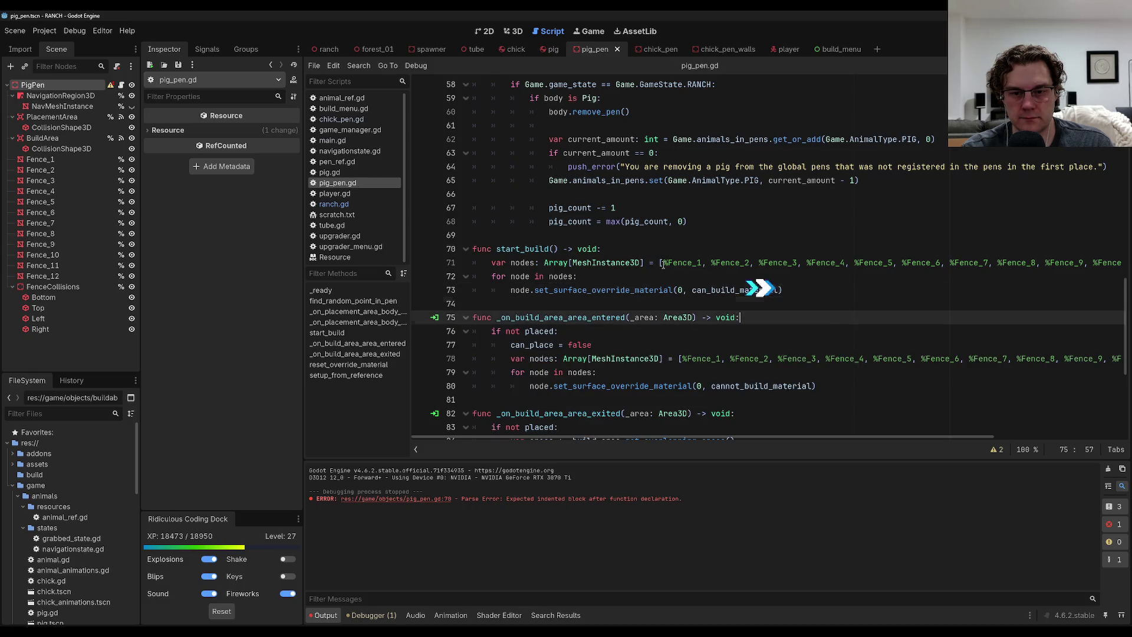
{"action": "key", "text": "Down"}
{"action": "key", "text": "Down"}
{"action": "mouse_move", "coordinate": [789, 290]}
{"action": "left_mouse_down"}
{"action": "mouse_move", "coordinate": [530, 263]}
{"action": "mouse_move", "coordinate": [469, 240]}
{"action": "left_mouse_up"}
Paste the start_build function into chick_pen.gd after the body-exited handler.
{"action": "left_click", "coordinate": [341, 119]}
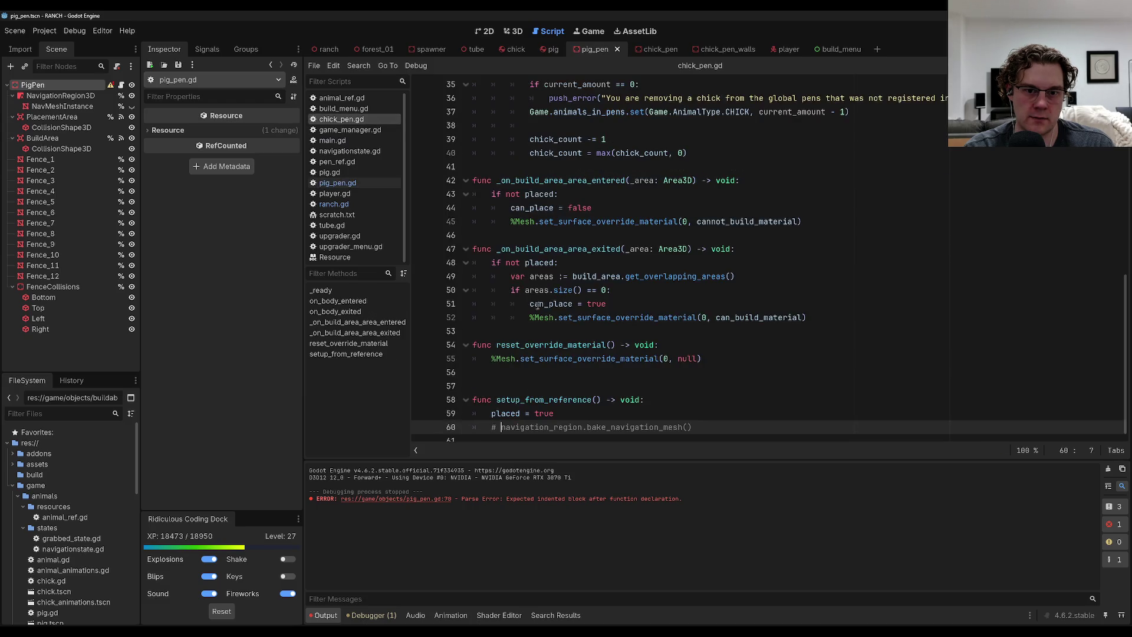
{"action": "scroll", "coordinate": [536, 327], "scroll_direction": "up", "scroll_amount": 6}
{"action": "scroll", "coordinate": [536, 327], "scroll_direction": "down", "scroll_amount": 4}
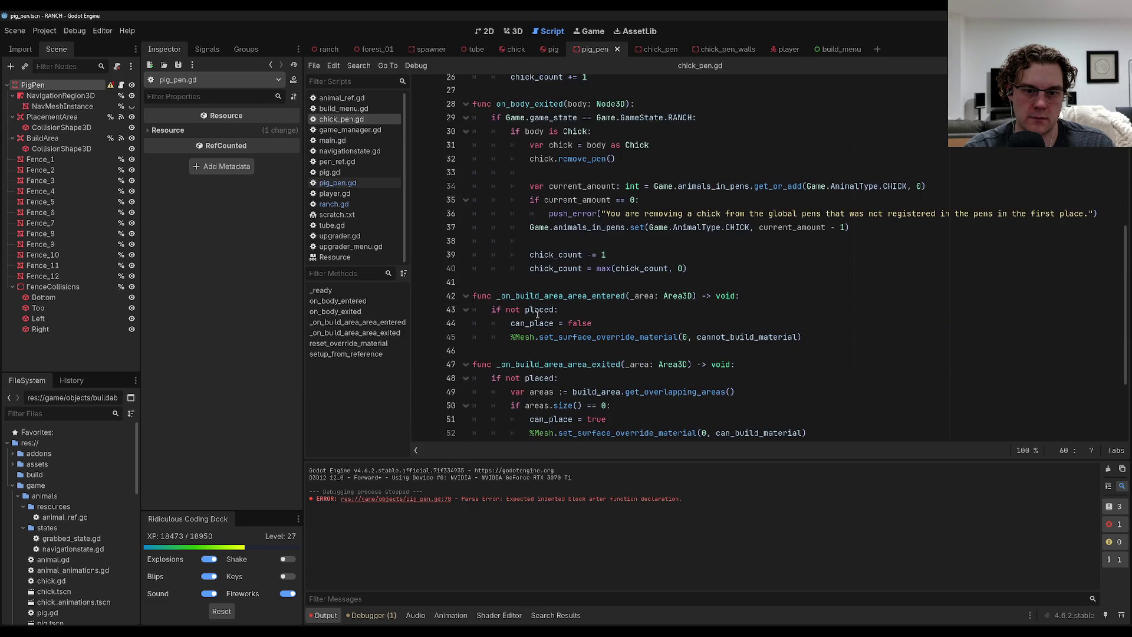
{"action": "left_click", "coordinate": [537, 302]}
{"action": "key", "text": "Return"}
{"action": "key", "text": "Return"}
{"action": "key", "text": "ctrl+v"}
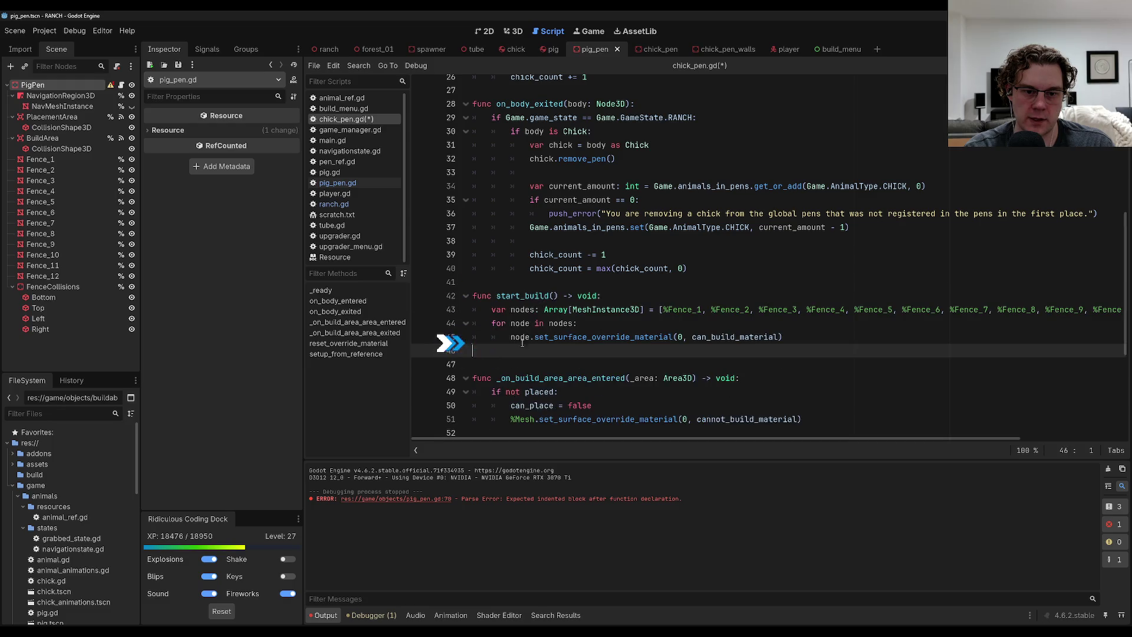
Replace the fence node list and loop with %Mesh getting can_build_material, and save chick_pen.gd.
{"action": "key", "text": "Up"}
{"action": "key", "text": "Up"}
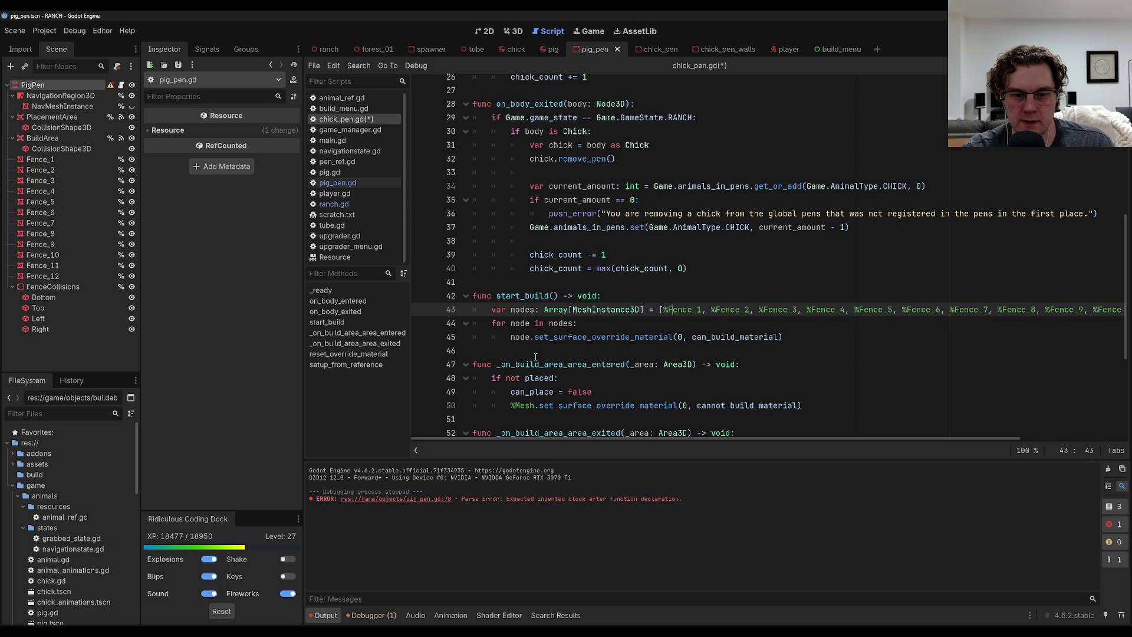
{"action": "key", "text": "shift+Down"}
{"action": "key", "text": "shift+Down"}
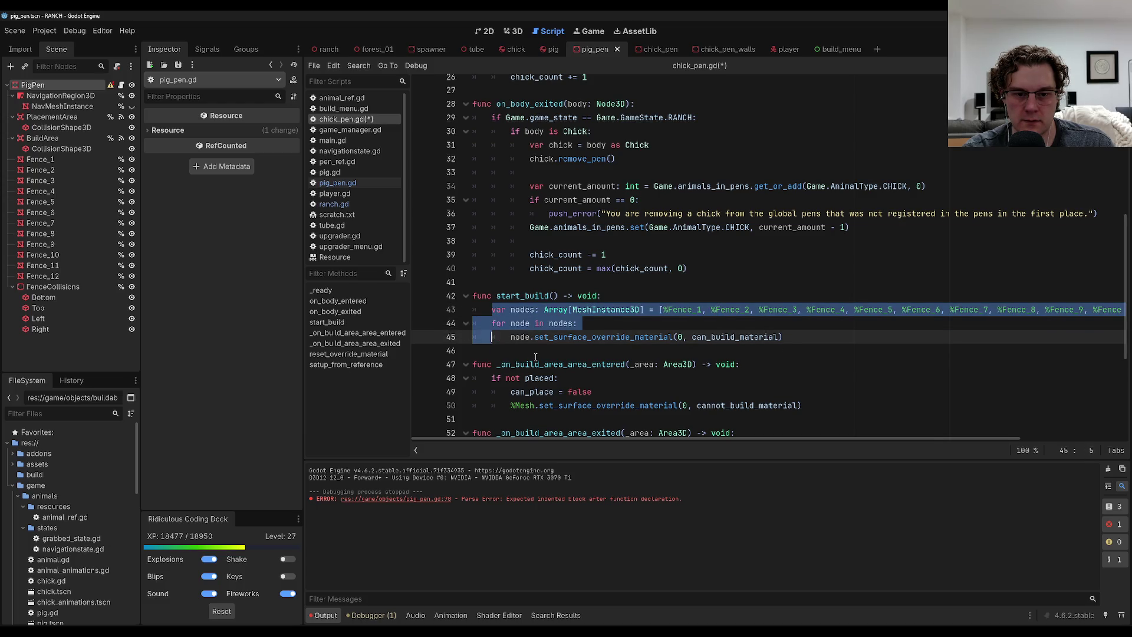
{"action": "key", "text": "Delete"}
{"action": "key", "text": "BackSpace"}
{"action": "key", "text": "BackSpace"}
{"action": "key", "text": "BackSpace"}
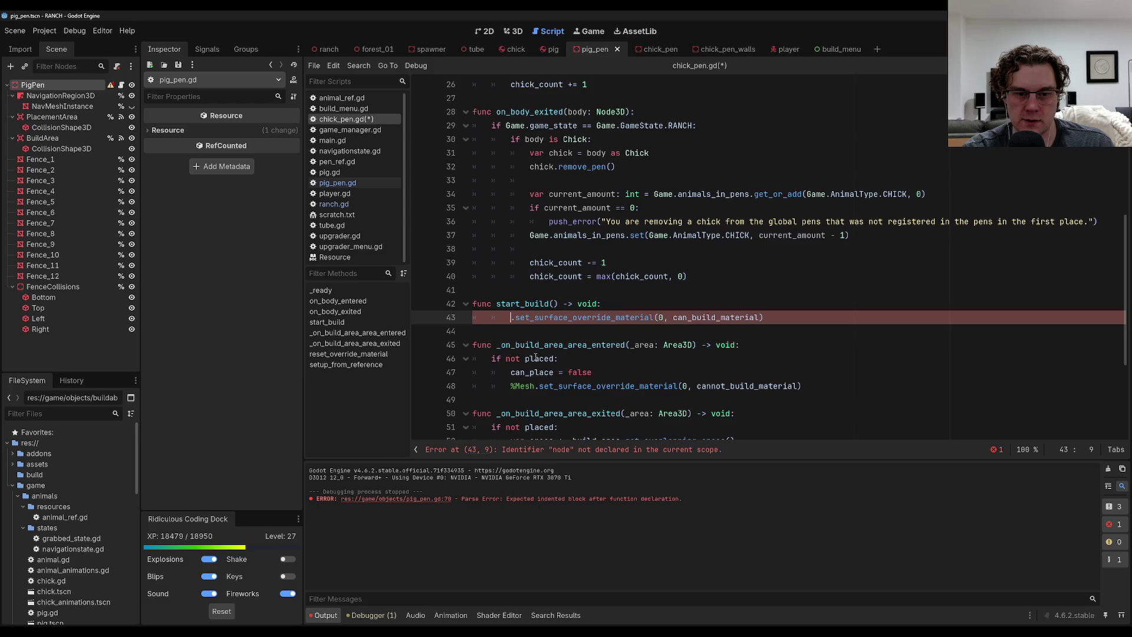
{"action": "type", "text": "%Mesh."}
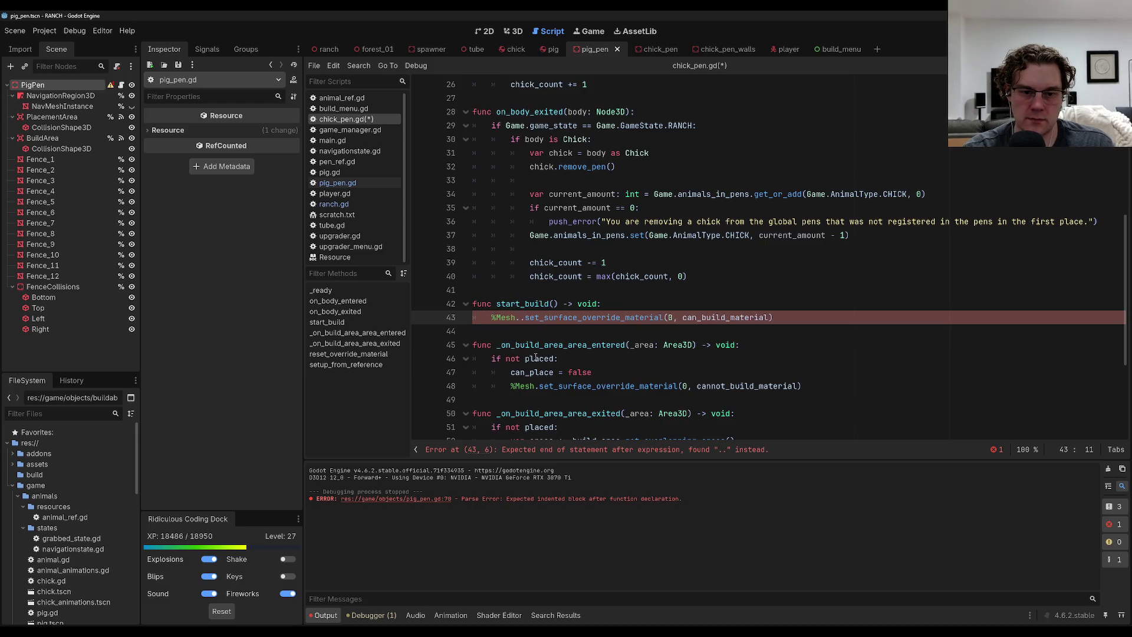
{"action": "key", "text": "BackSpace"}
{"action": "left_click", "coordinate": [591, 263]}
{"action": "key", "text": "ctrl+s"}
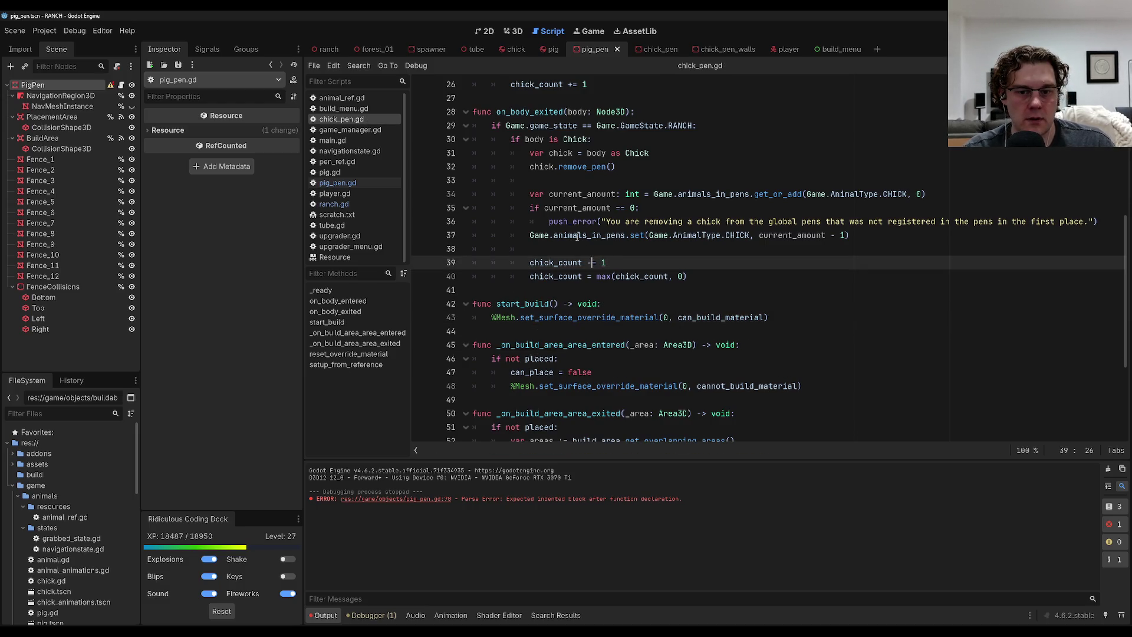
{"action": "left_click", "coordinate": [347, 202]}
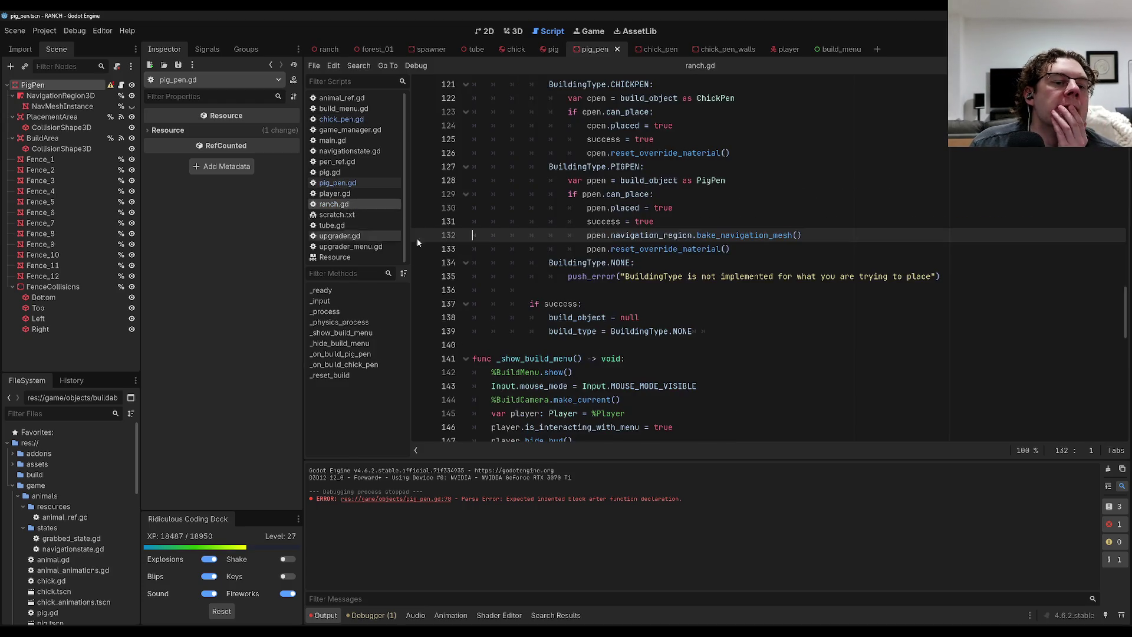
Add pen.start_build() after pen.placed = false in _on_build_chick_pen and save ranch.gd.
{"action": "scroll", "coordinate": [601, 303], "scroll_direction": "up", "scroll_amount": 5}
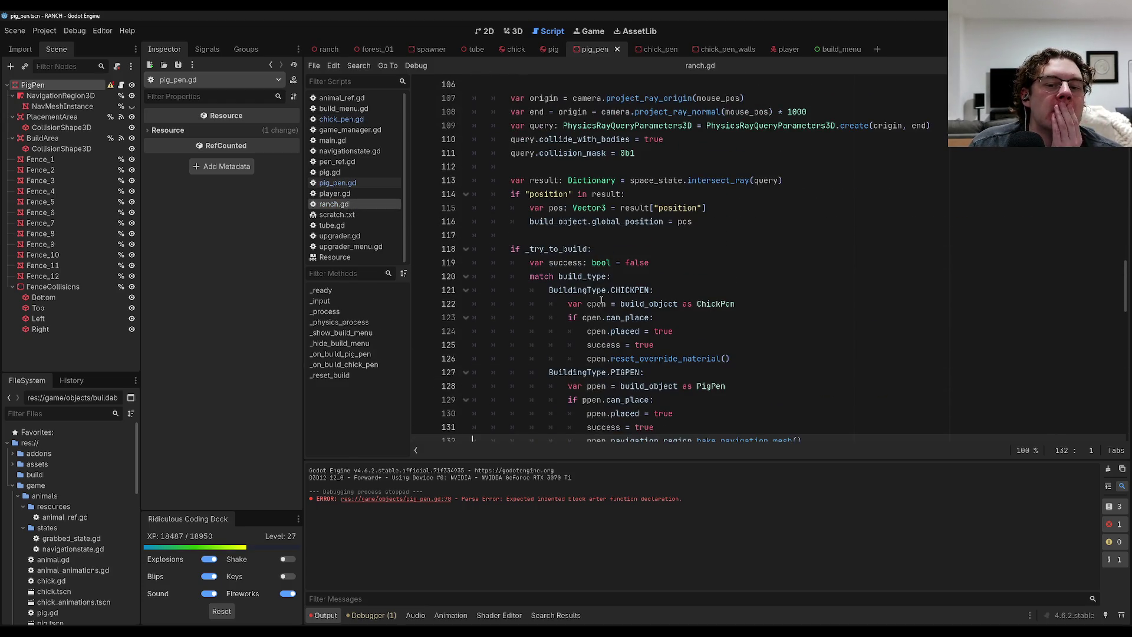
{"action": "scroll", "coordinate": [605, 306], "scroll_direction": "down", "scroll_amount": 20}
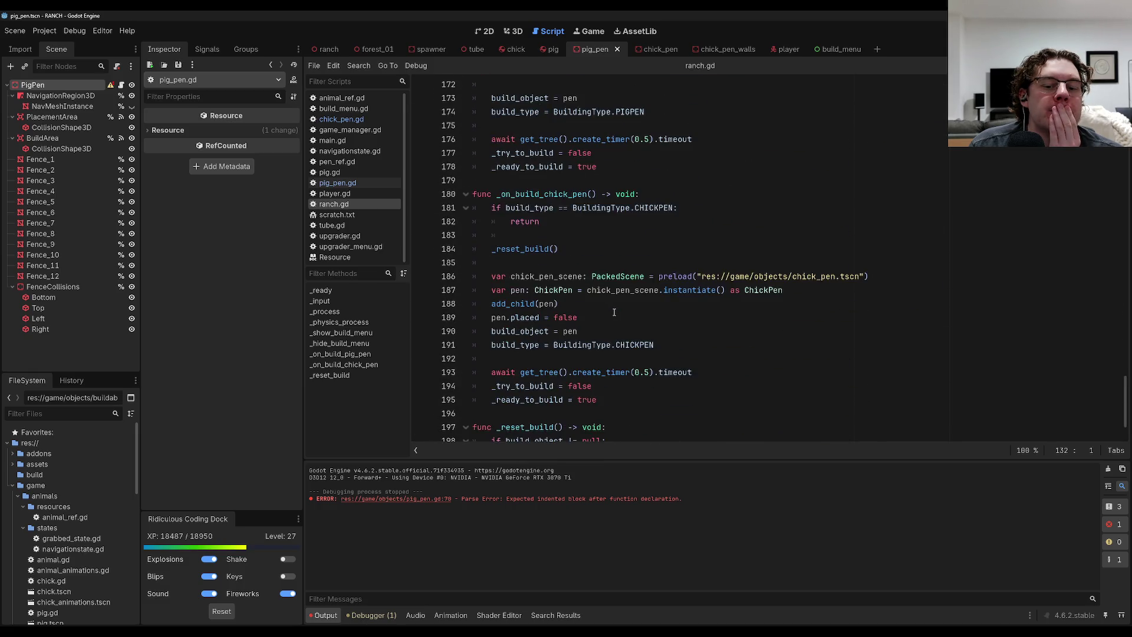
{"action": "left_click", "coordinate": [803, 303]}
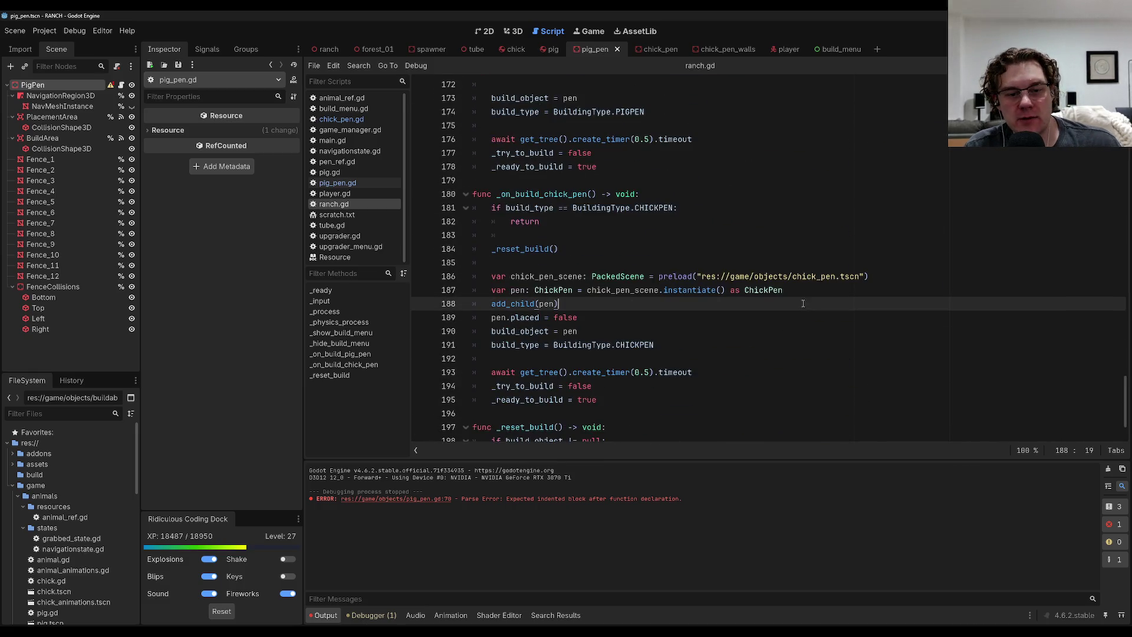
{"action": "left_click", "coordinate": [773, 313]}
{"action": "key", "text": "Return"}
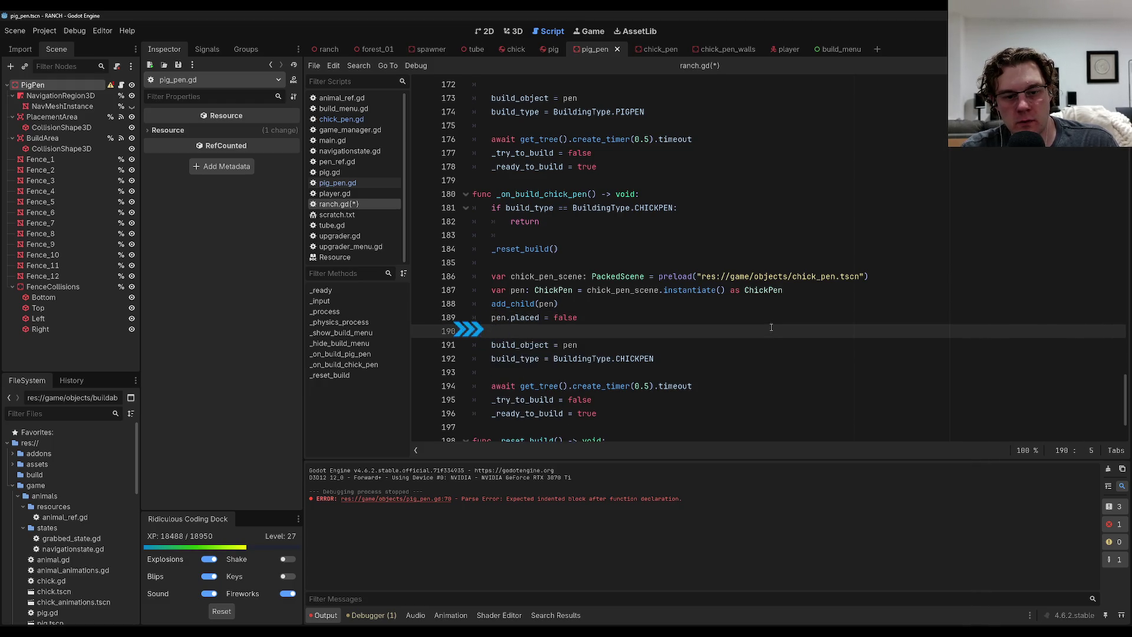
{"action": "type", "text": "pen."}
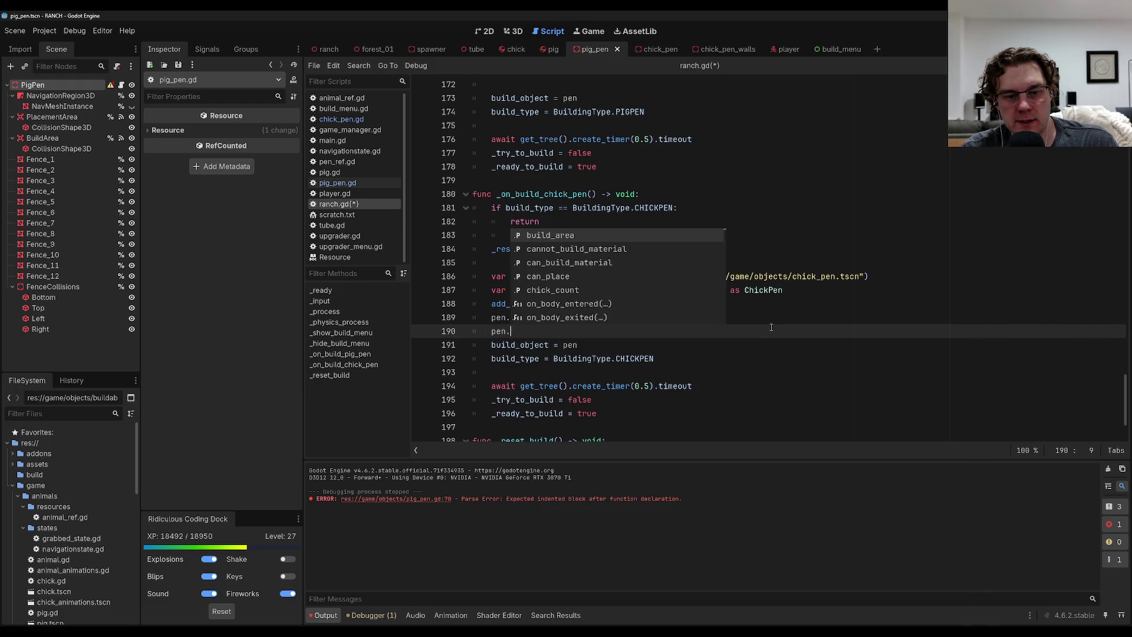
{"action": "type", "text": "start_build()"}
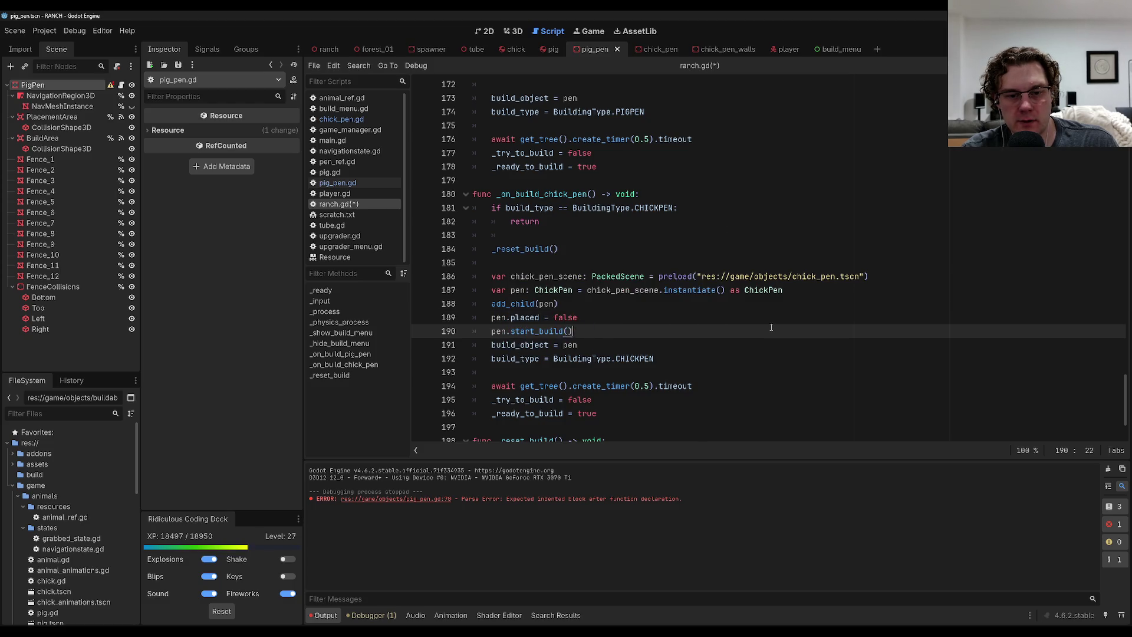
{"action": "key", "text": "Down"}
{"action": "key", "text": "ctrl+s"}
Look up where _reset_build is used in ranch.gd.
{"action": "scroll", "coordinate": [770, 327], "scroll_direction": "down", "scroll_amount": 2}
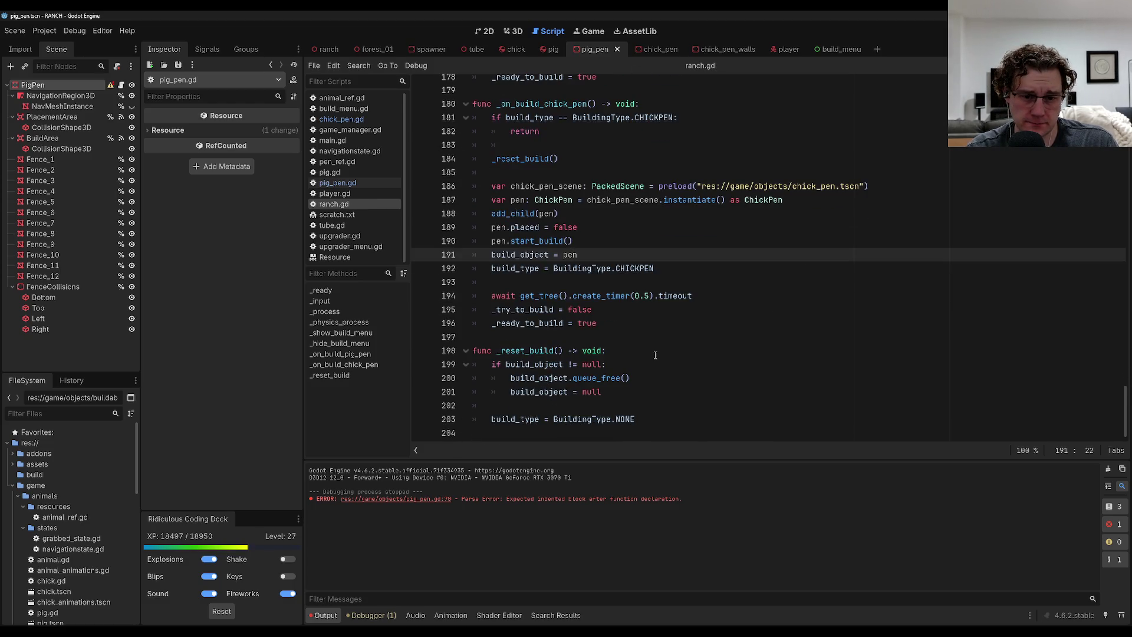
{"action": "scroll", "coordinate": [646, 380], "scroll_direction": "up", "scroll_amount": 5}
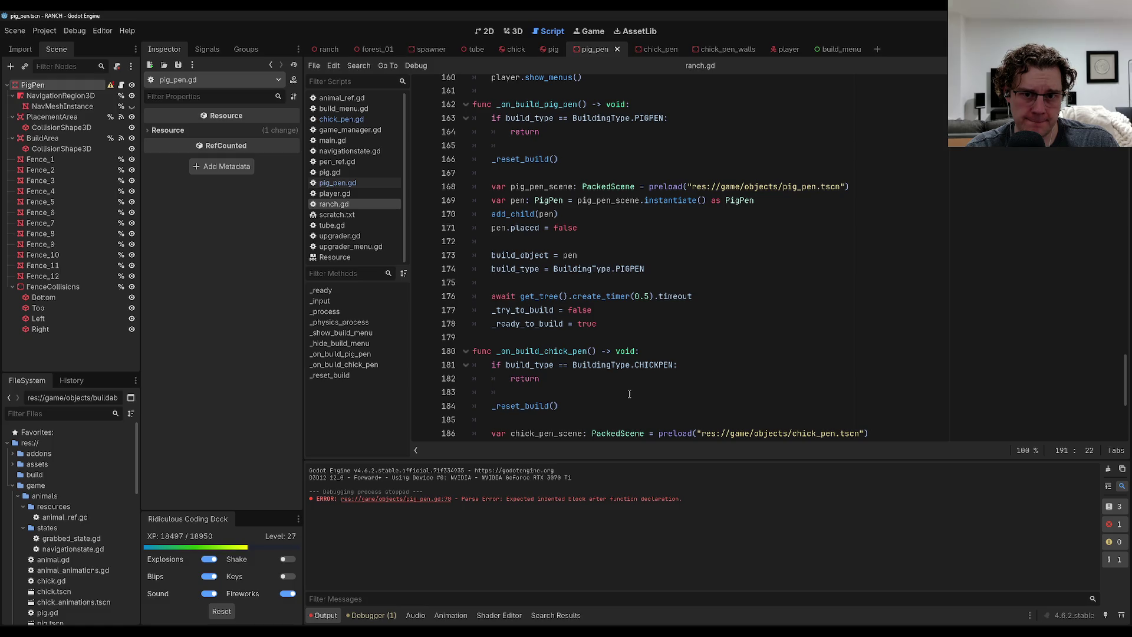
{"action": "scroll", "coordinate": [629, 394], "scroll_direction": "up", "scroll_amount": 1}
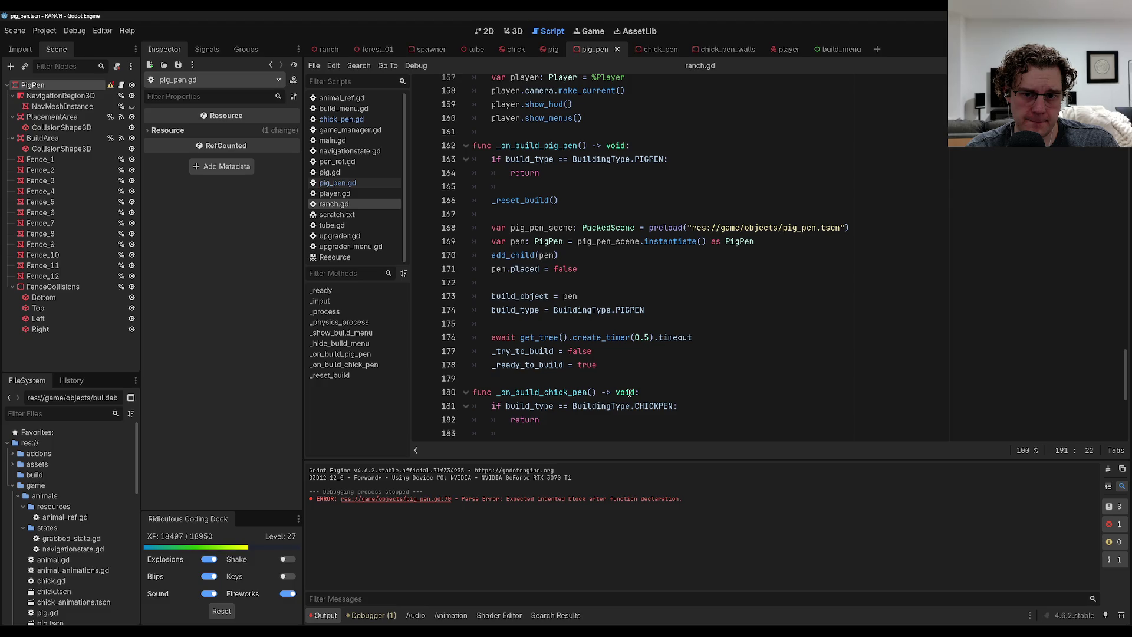
{"action": "left_click", "coordinate": [524, 206]}
{"action": "scroll", "coordinate": [593, 412], "scroll_direction": "down", "scroll_amount": 7}
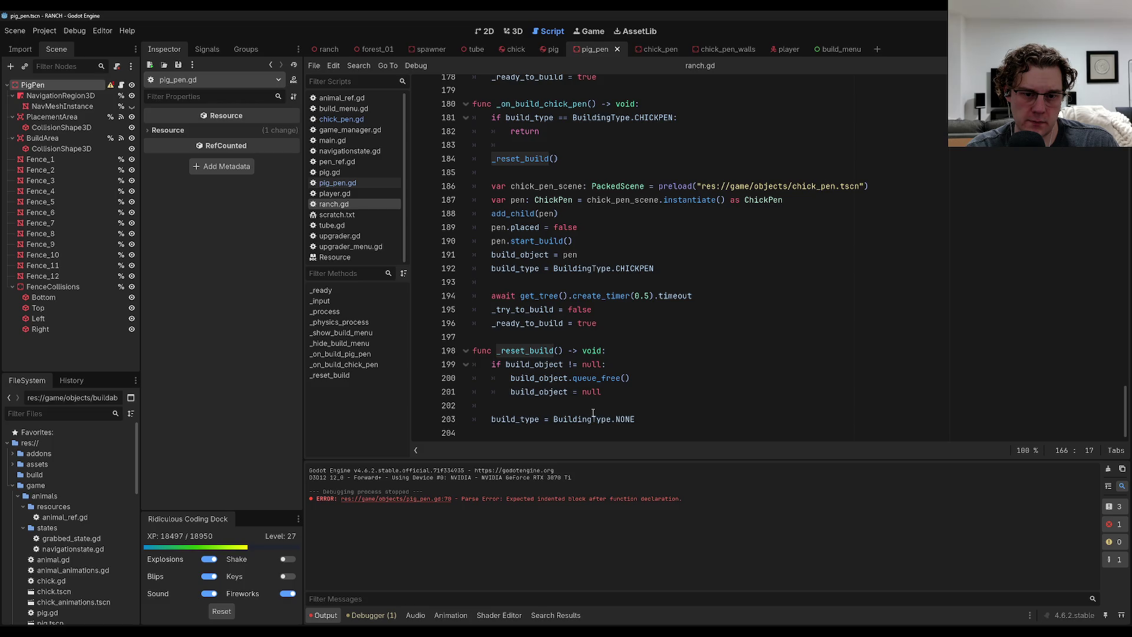
{"action": "scroll", "coordinate": [586, 410], "scroll_direction": "up", "scroll_amount": 9}
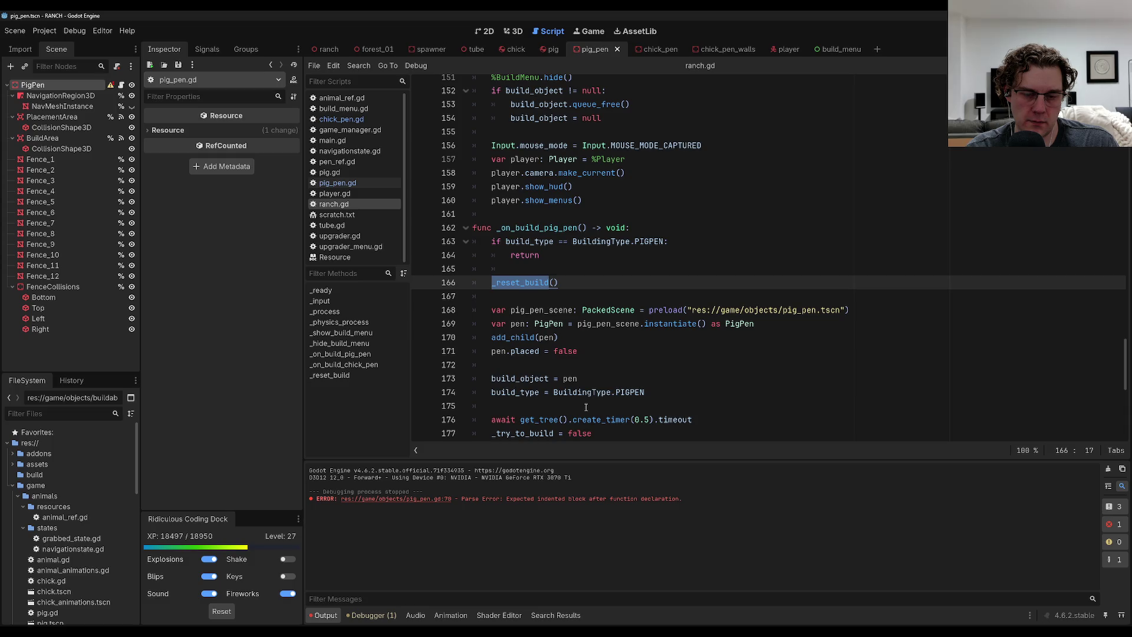
Add pen.start_build() to the _on_build_pig_pen setup, then run the game with F5.
{"action": "left_click", "coordinate": [683, 338]}
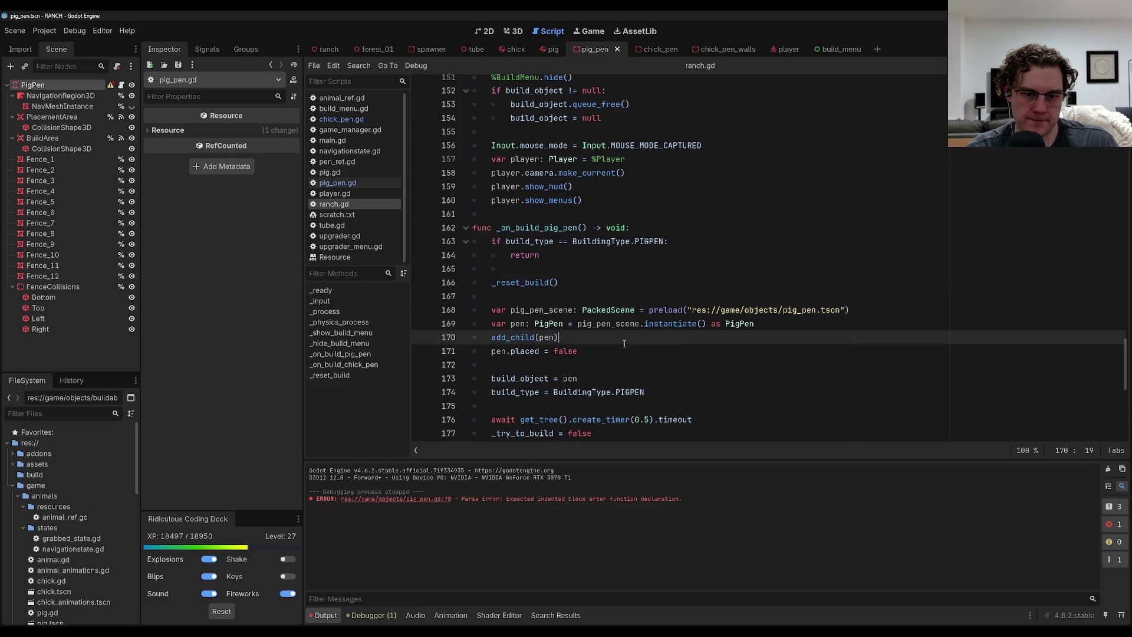
{"action": "left_click", "coordinate": [686, 357]}
{"action": "key", "text": "Return"}
{"action": "type", "text": "pen"}
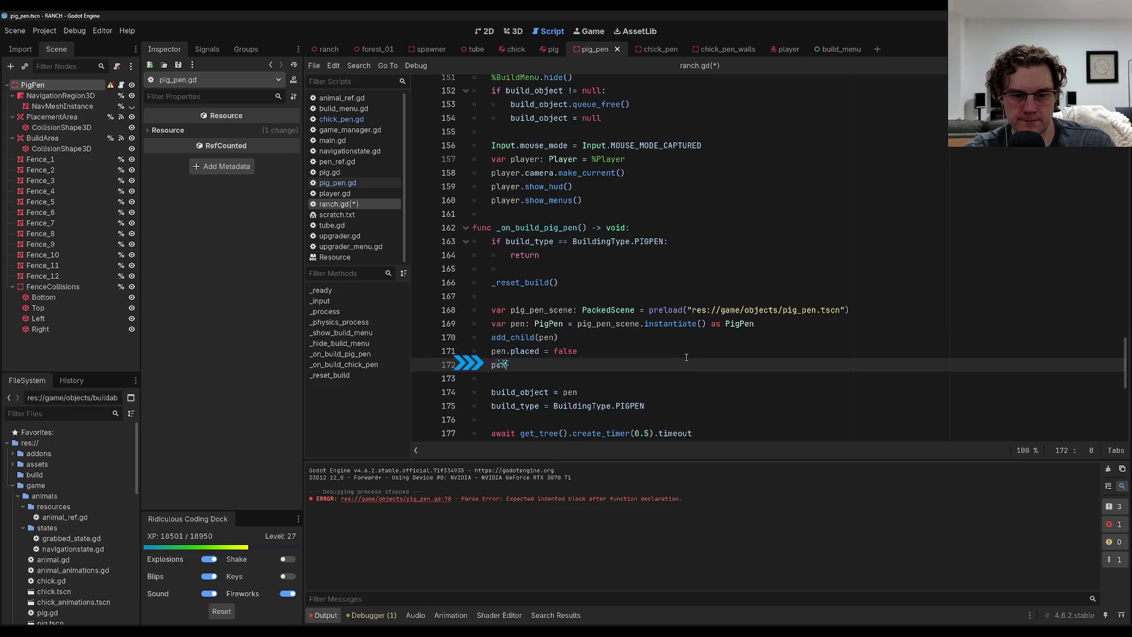
{"action": "type", "text": ".start"}
{"action": "key", "text": "Return"}
{"action": "key", "text": "Up"}
{"action": "key", "text": "Up"}
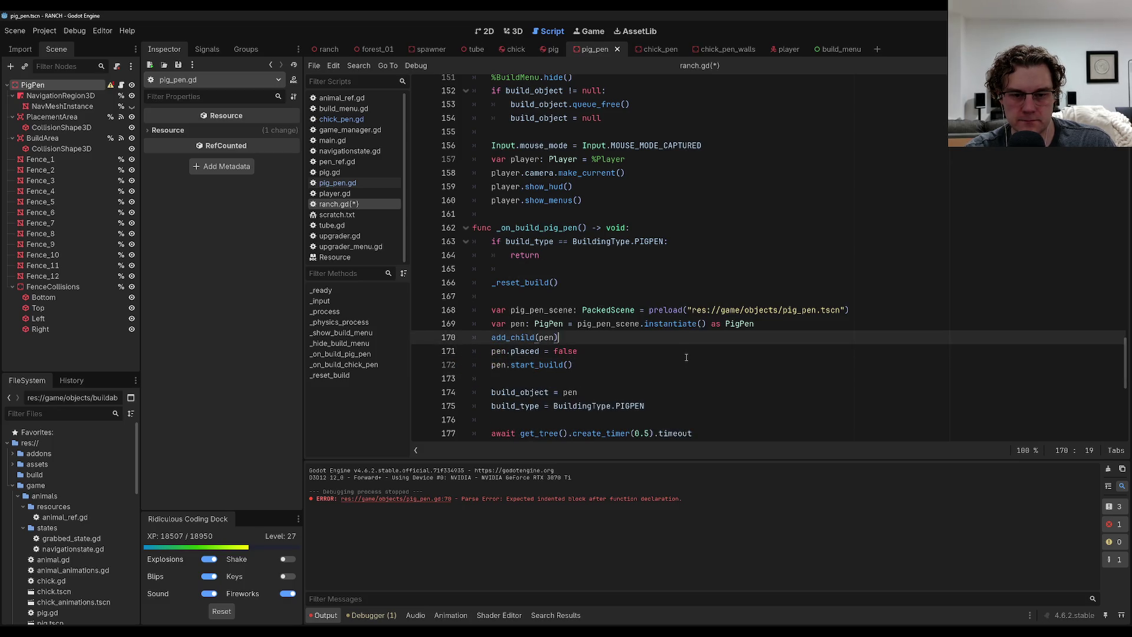
{"action": "key", "text": "F5"}
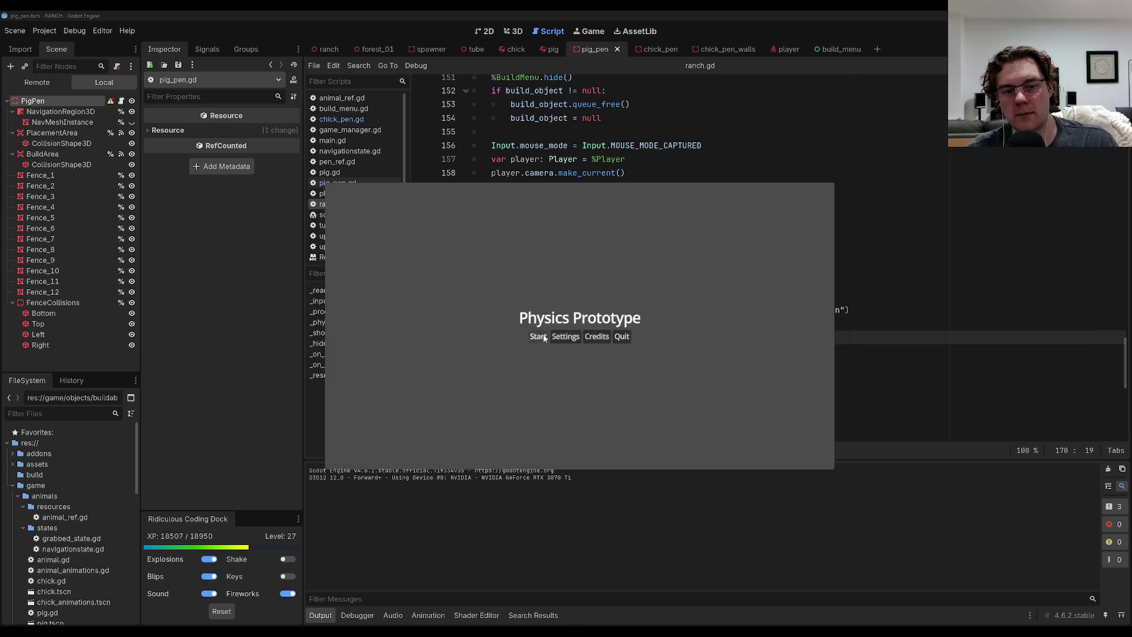
Start the game and place a small red pen and a fenced pen on the field.
{"action": "left_click", "coordinate": [543, 337]}
{"action": "left_click", "coordinate": [590, 446]}
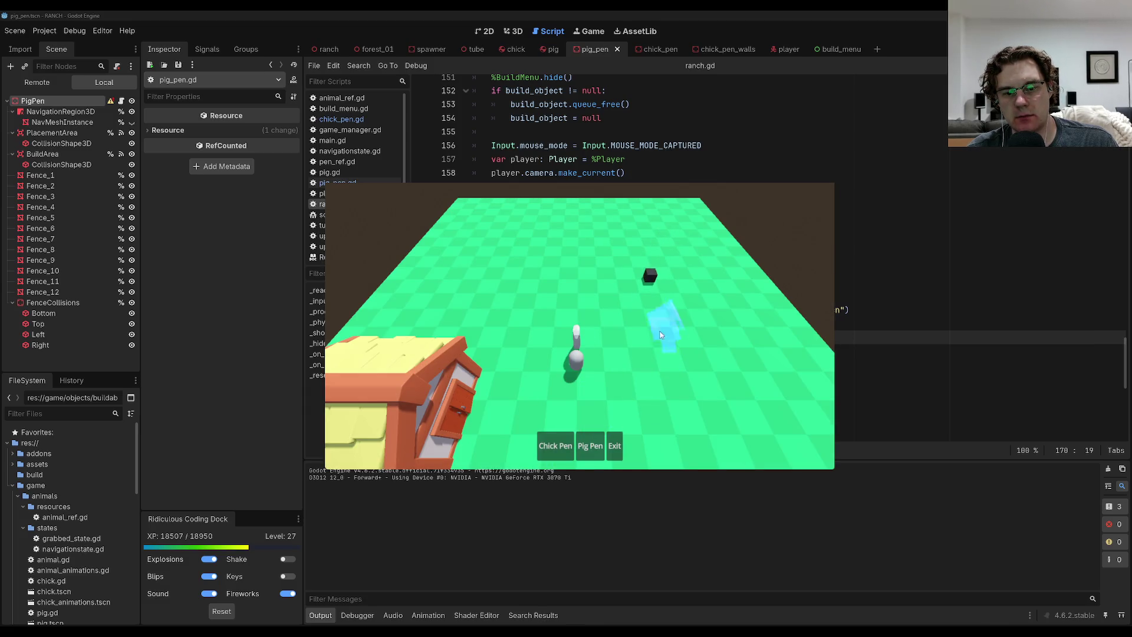
{"action": "left_click", "coordinate": [687, 342]}
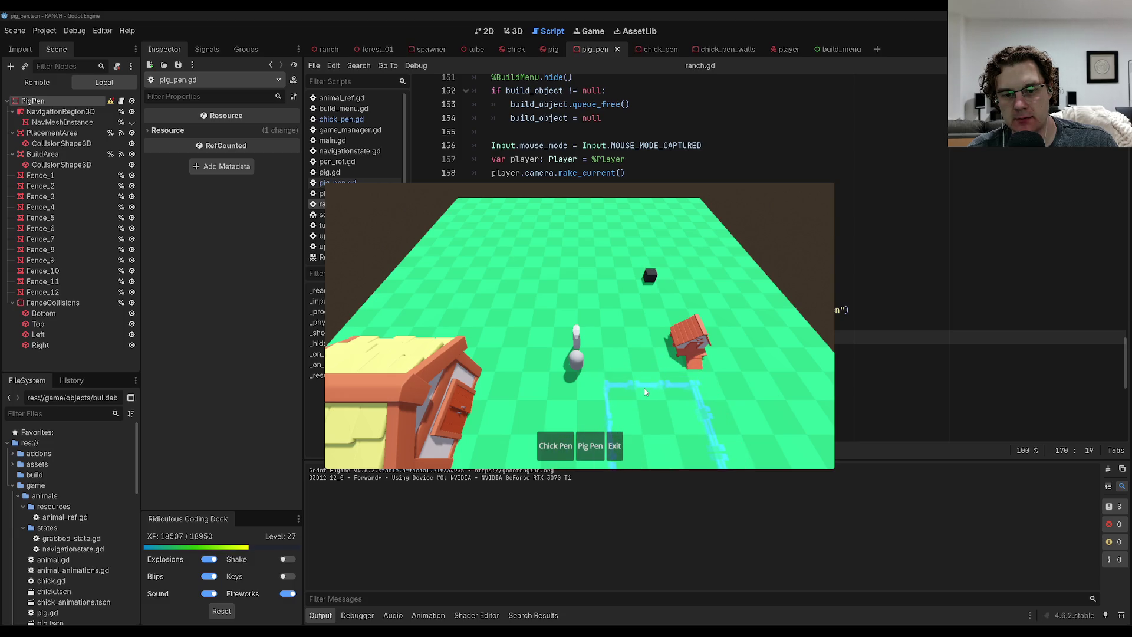
{"action": "left_click", "coordinate": [645, 391]}
Walk around the fenced pen in first person, then return to the overhead build view.
{"action": "left_click", "coordinate": [614, 446]}
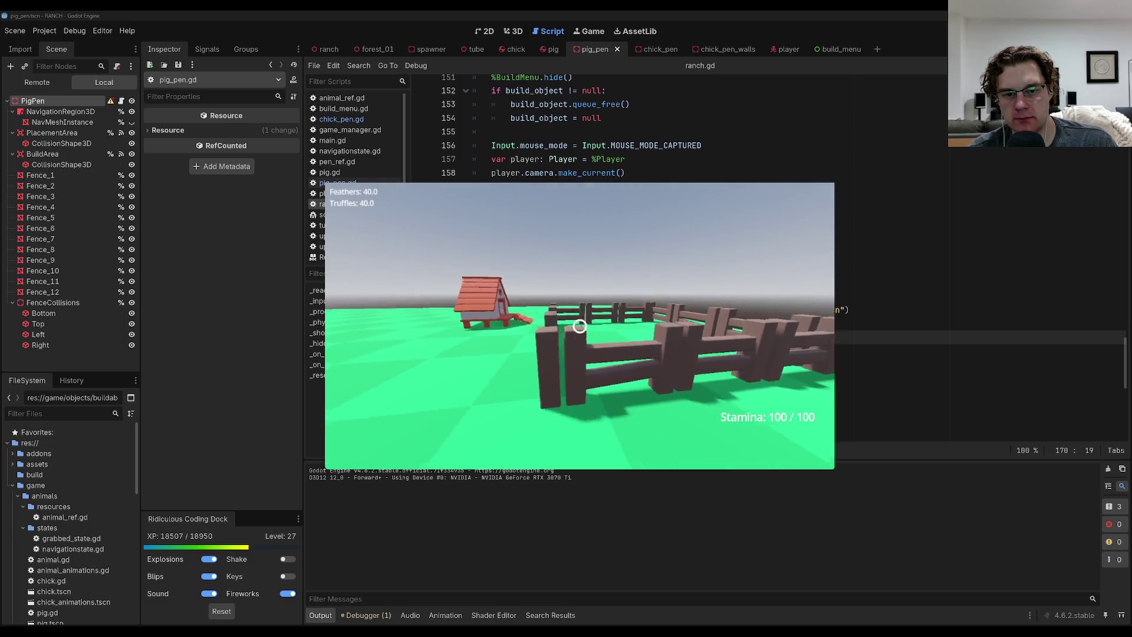
{"action": "key", "text": "s"}
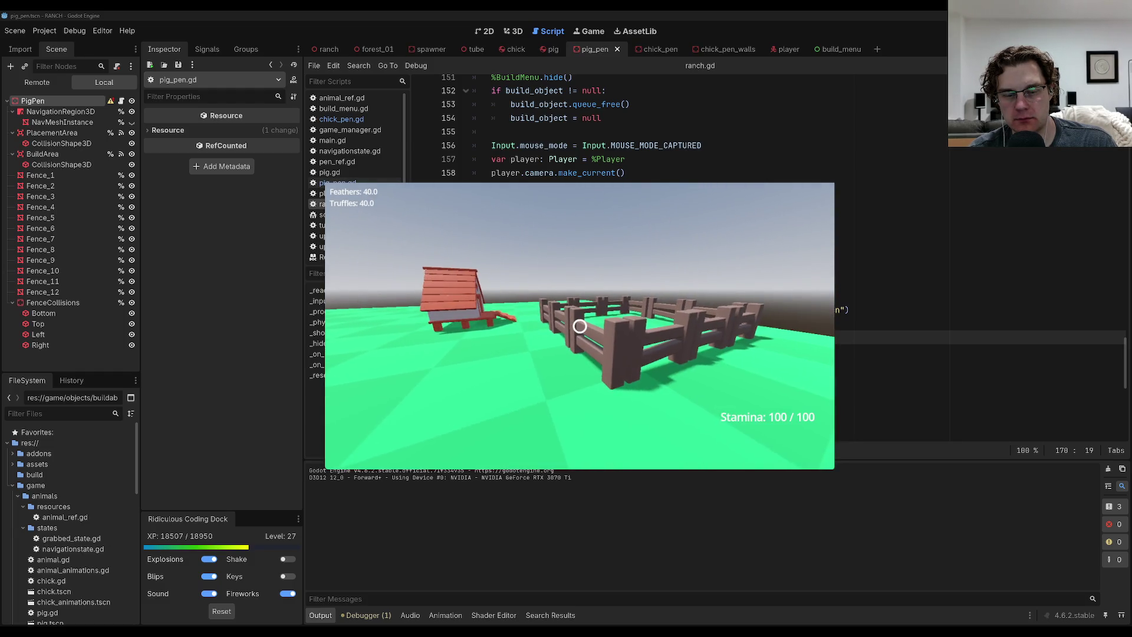
{"action": "key", "text": "s"}
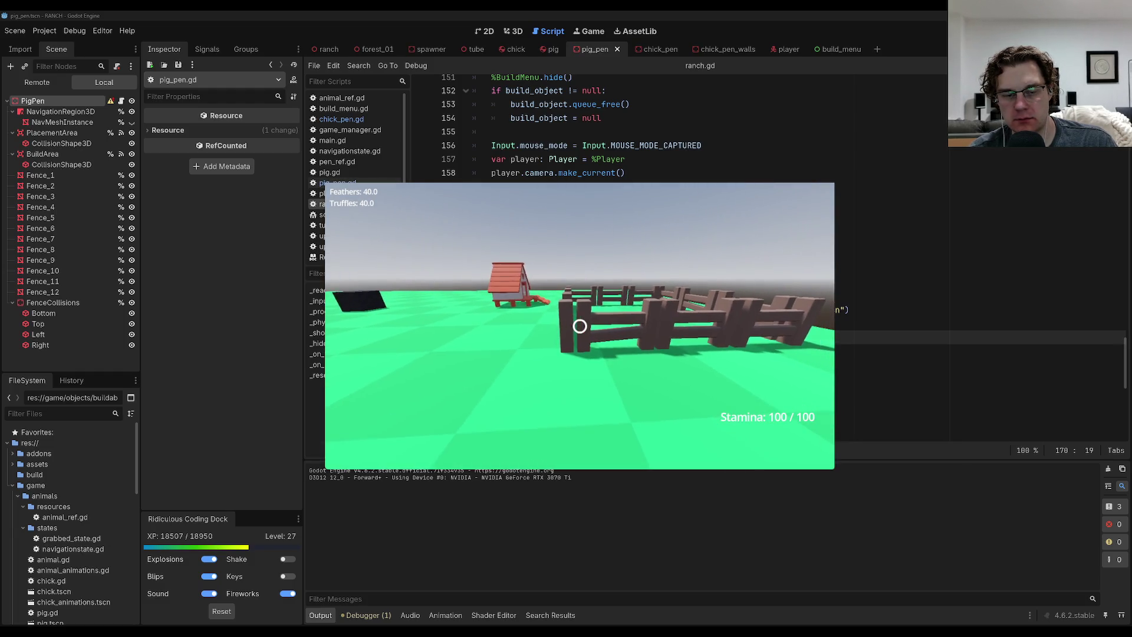
{"action": "key", "text": "w"}
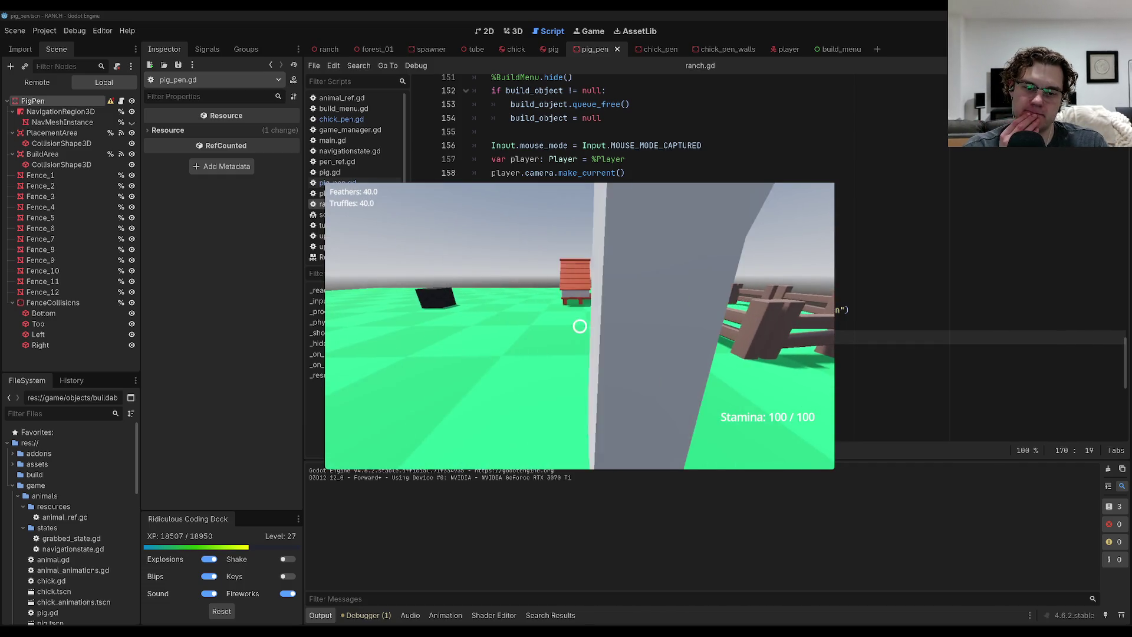
{"action": "key", "text": "d"}
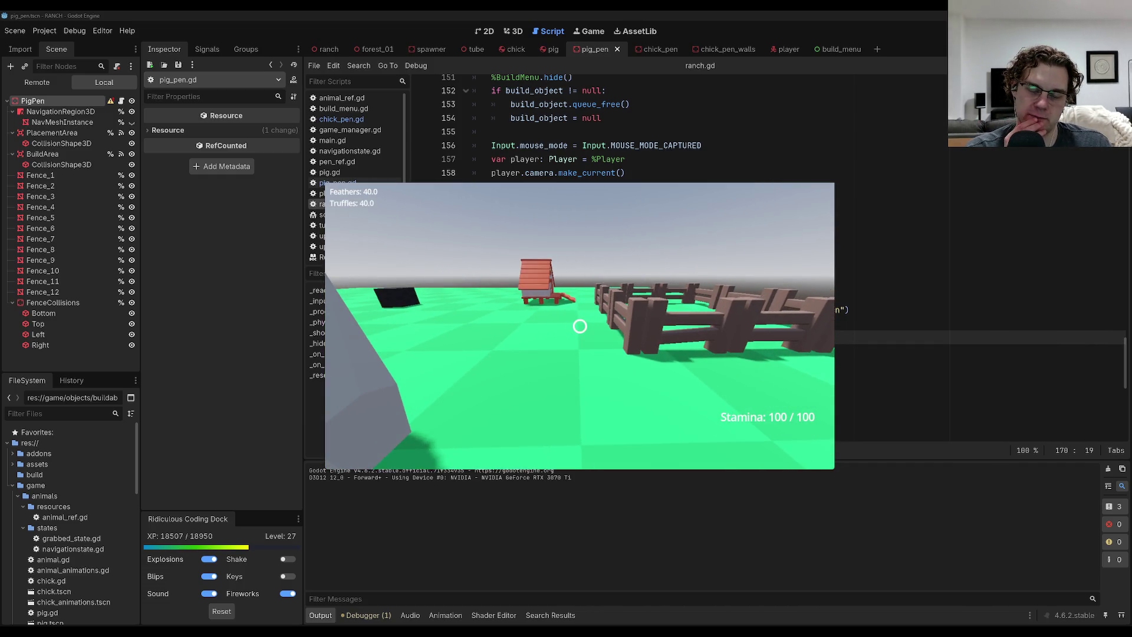
{"action": "key", "text": "w"}
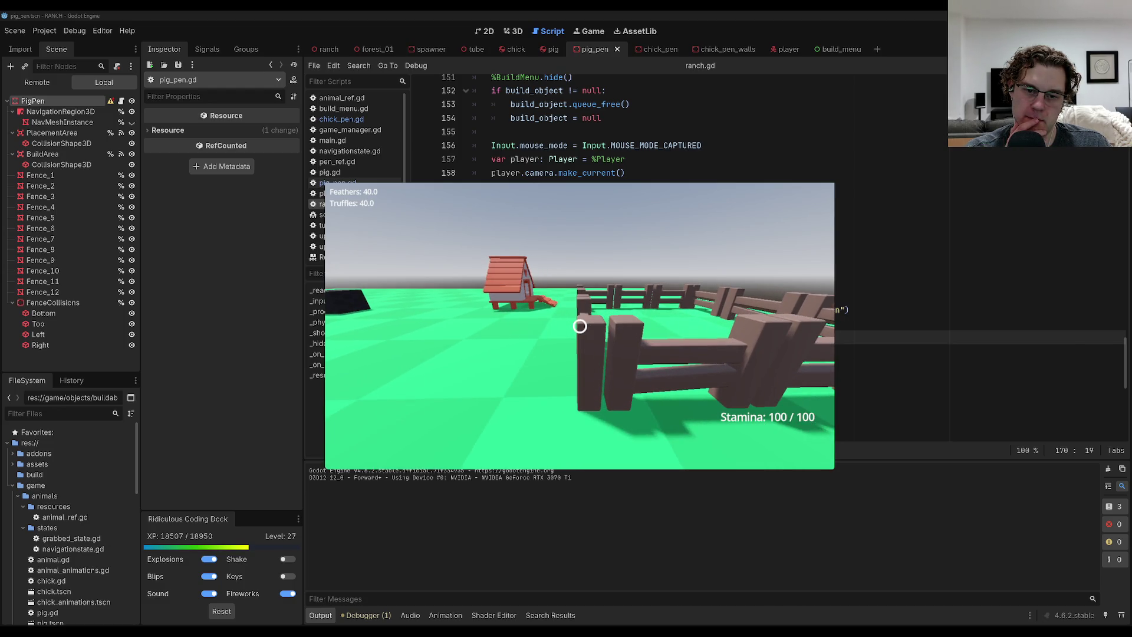
{"action": "key", "text": "b"}
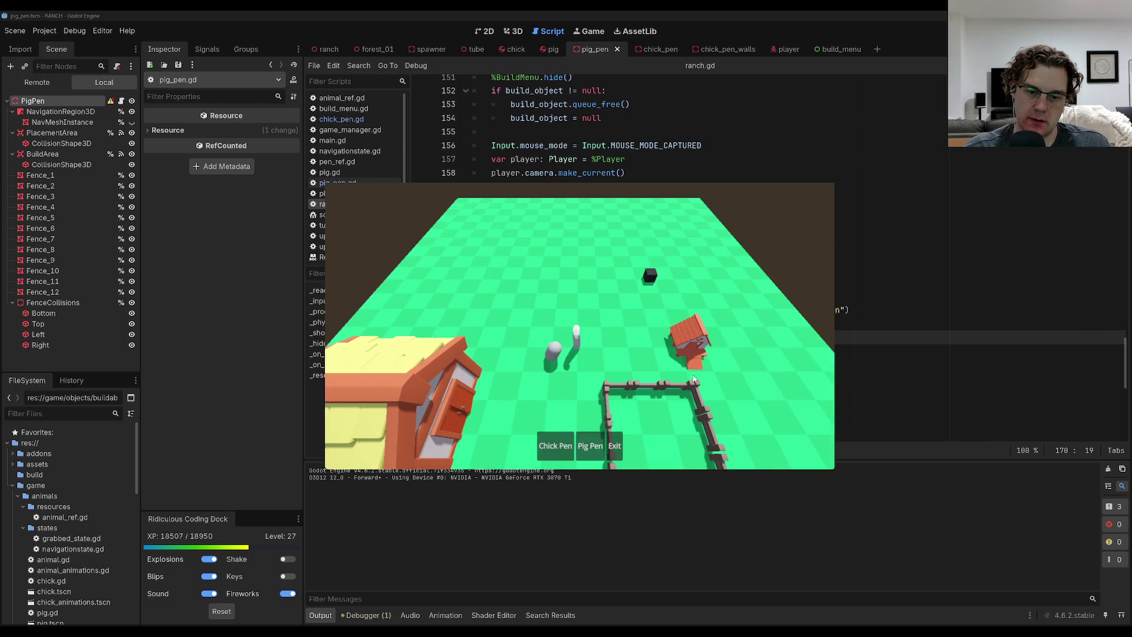
Place another fenced pen on the field and select the Pig Pen build.
{"action": "left_click", "coordinate": [590, 446]}
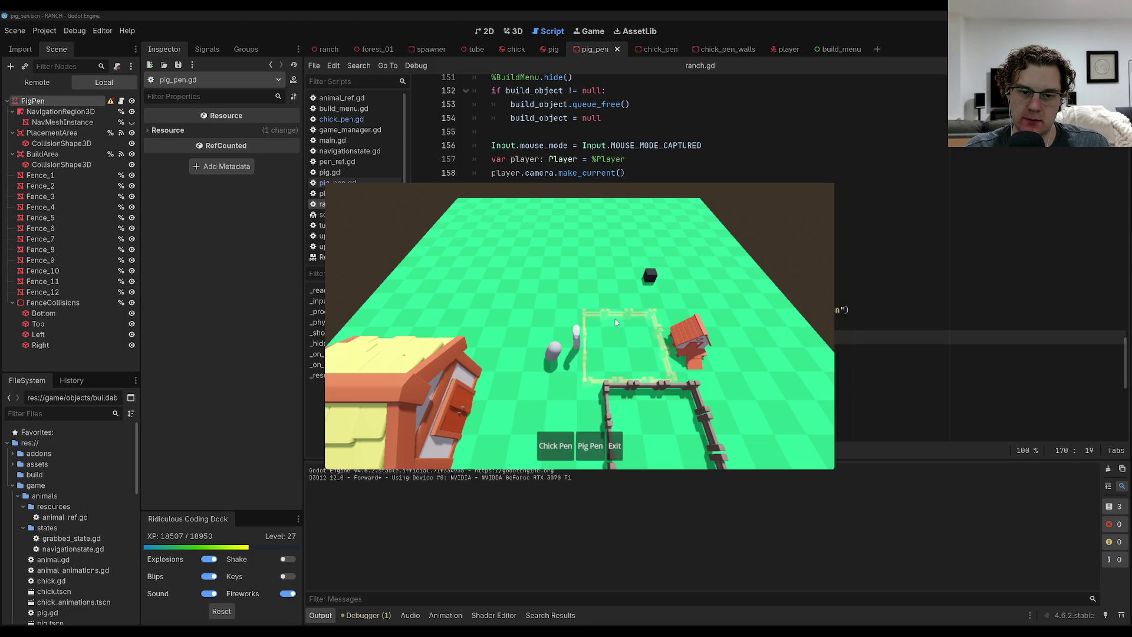
{"action": "left_click", "coordinate": [578, 272]}
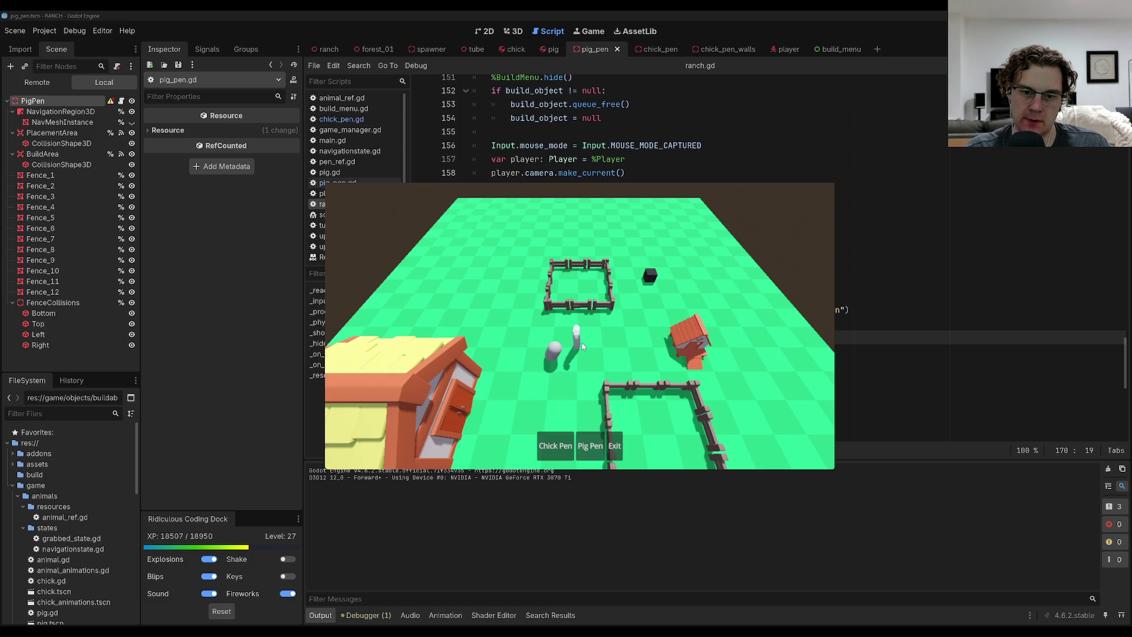
{"action": "left_click", "coordinate": [601, 443]}
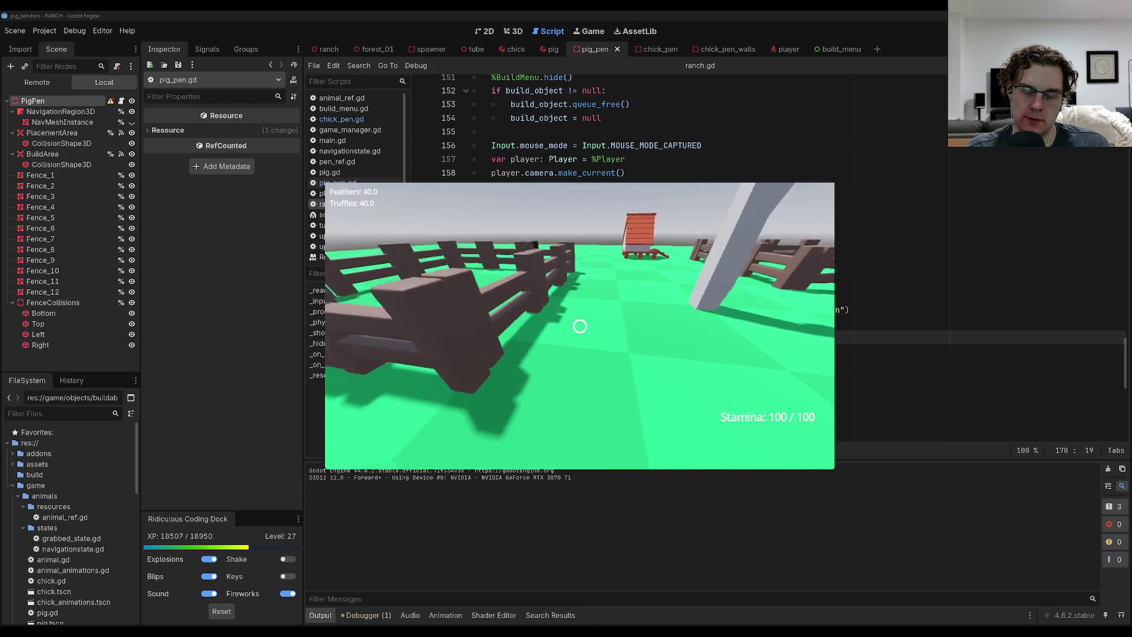
Walk up to the fence pen and back away to view the whole pen.
{"action": "key", "text": "w"}
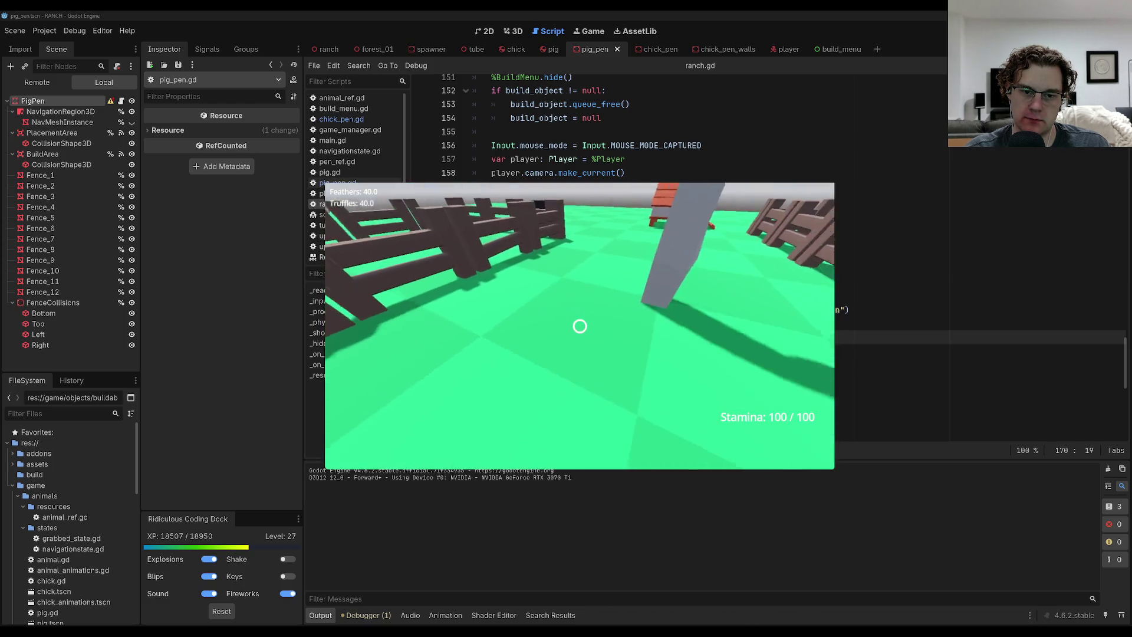
{"action": "key", "text": "w"}
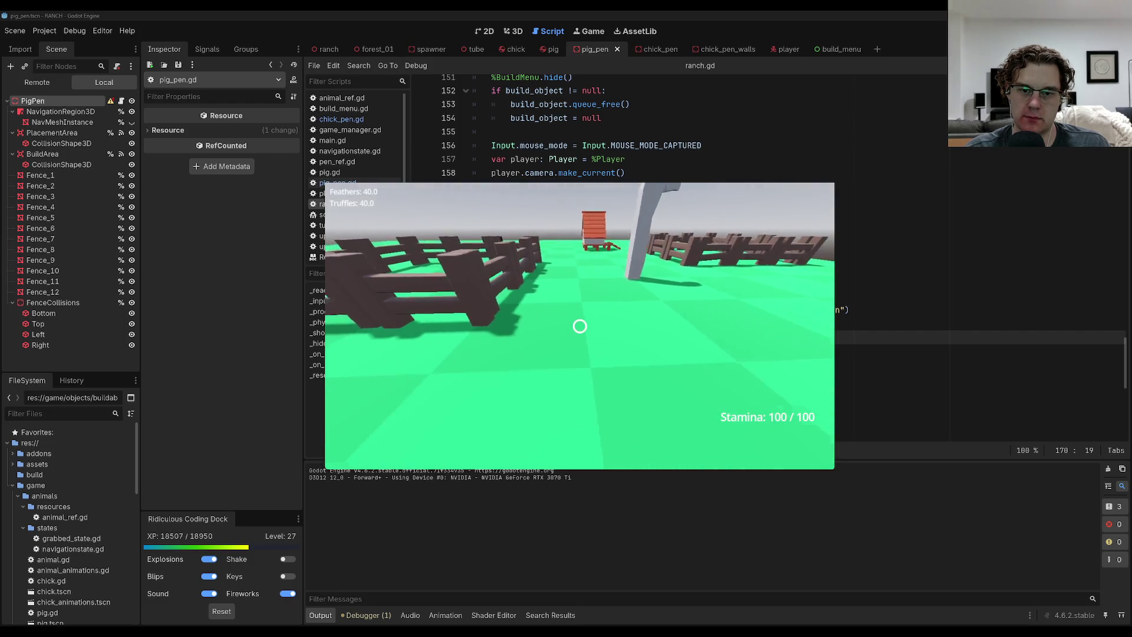
{"action": "key", "text": "w"}
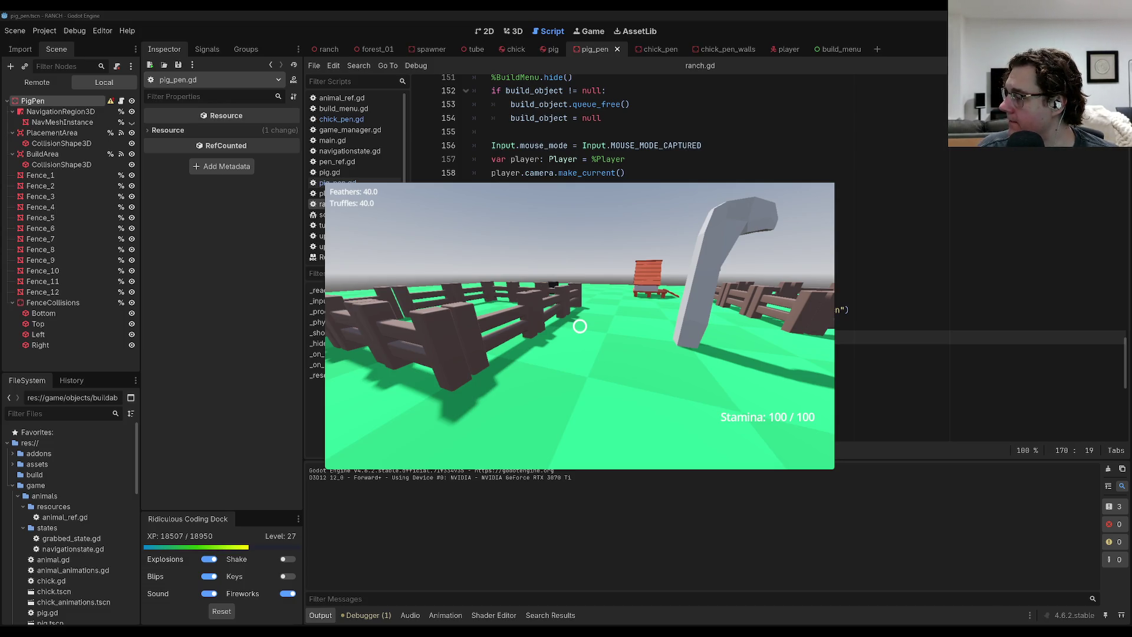
{"action": "key", "text": "s"}
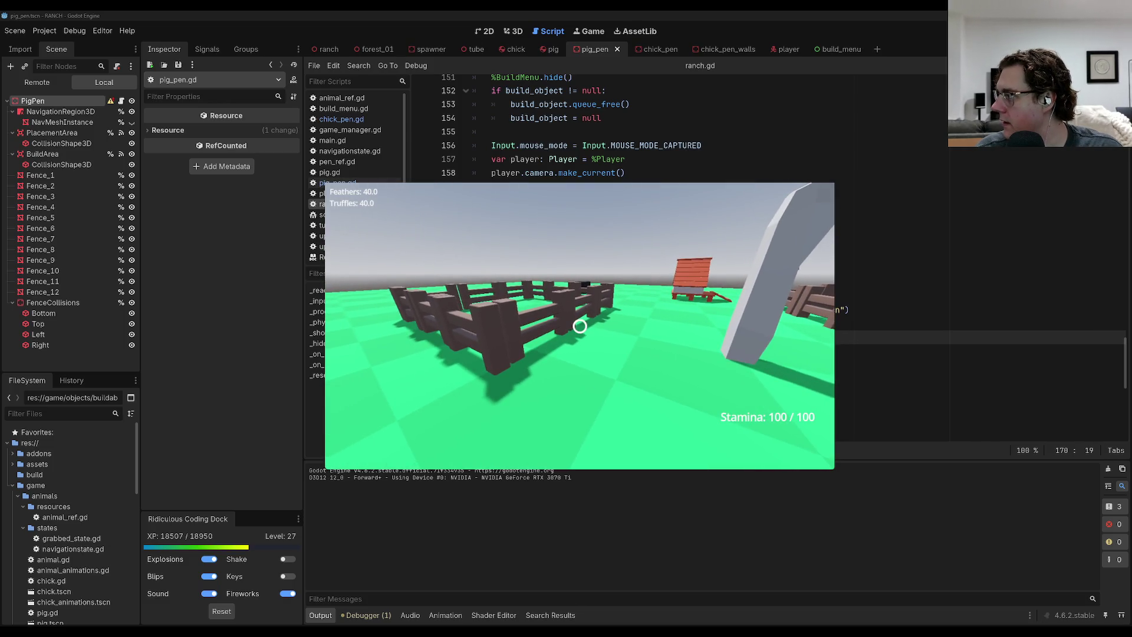
{"action": "key", "text": "s"}
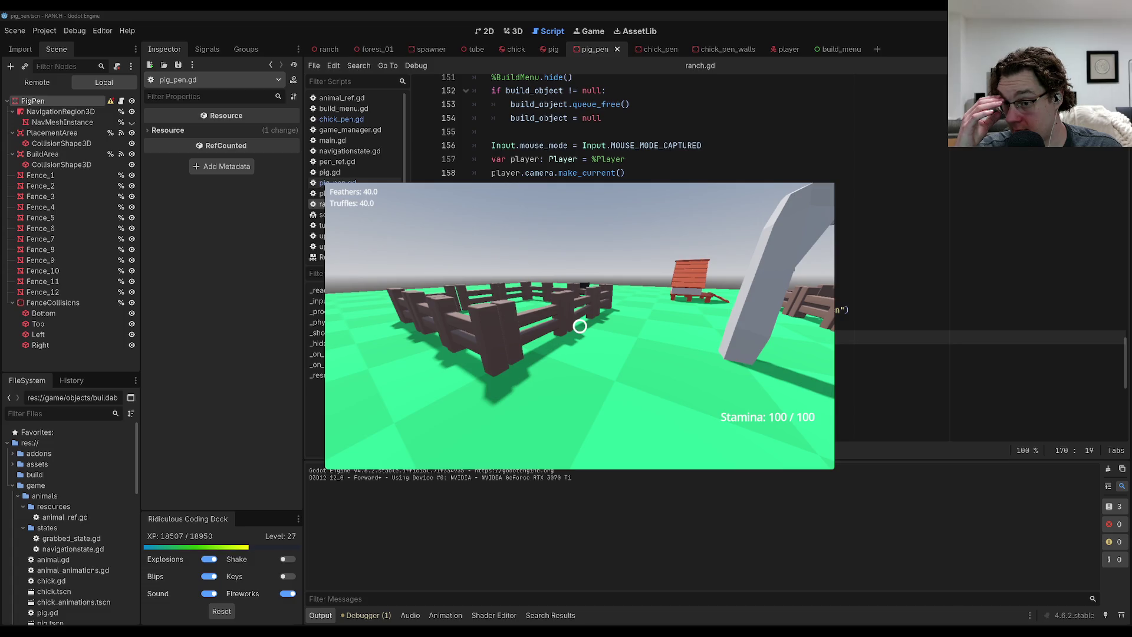
Pause the game, quit to the editor and return to ranch.gd.
{"action": "key", "text": "Escape"}
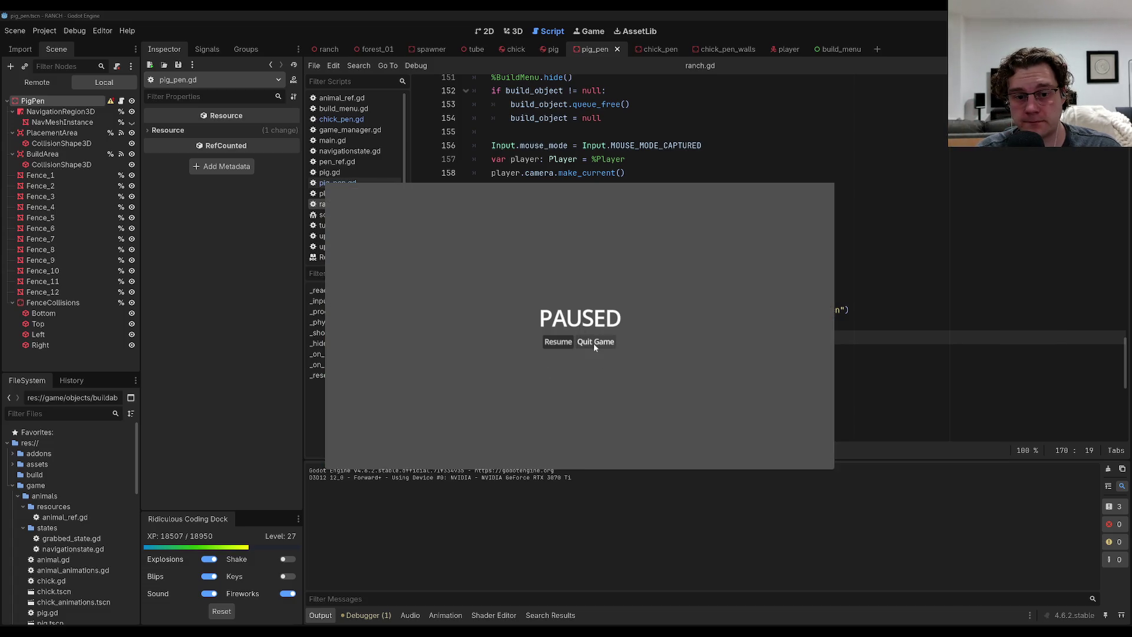
{"action": "left_click", "coordinate": [593, 342]}
{"action": "left_click", "coordinate": [929, 268]}
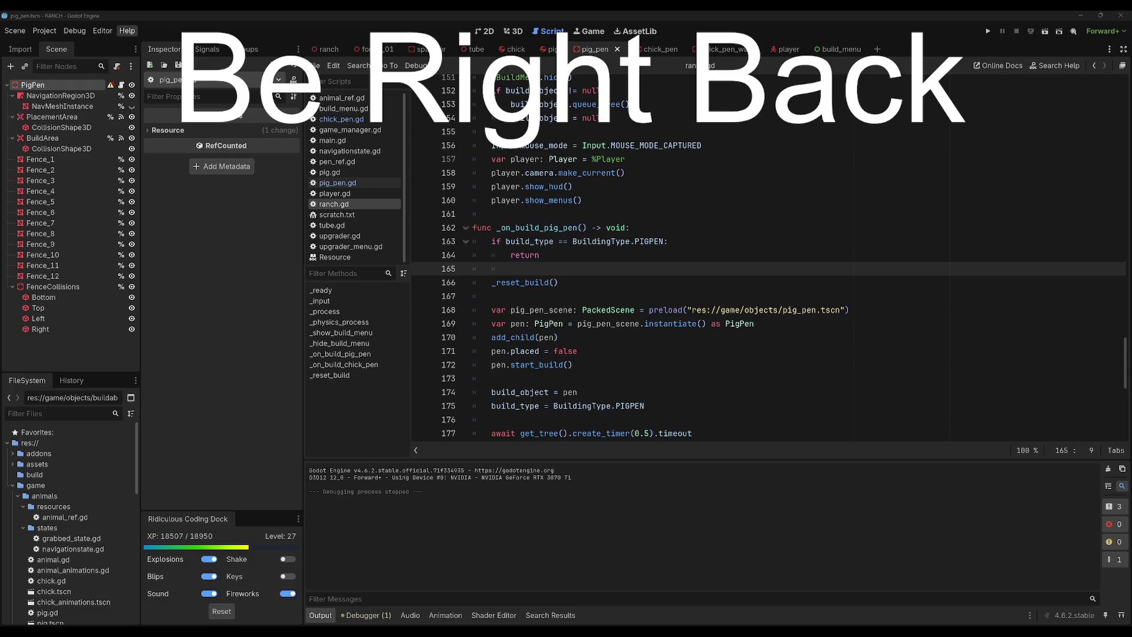
{"action": "left_click", "coordinate": [630, 241]}
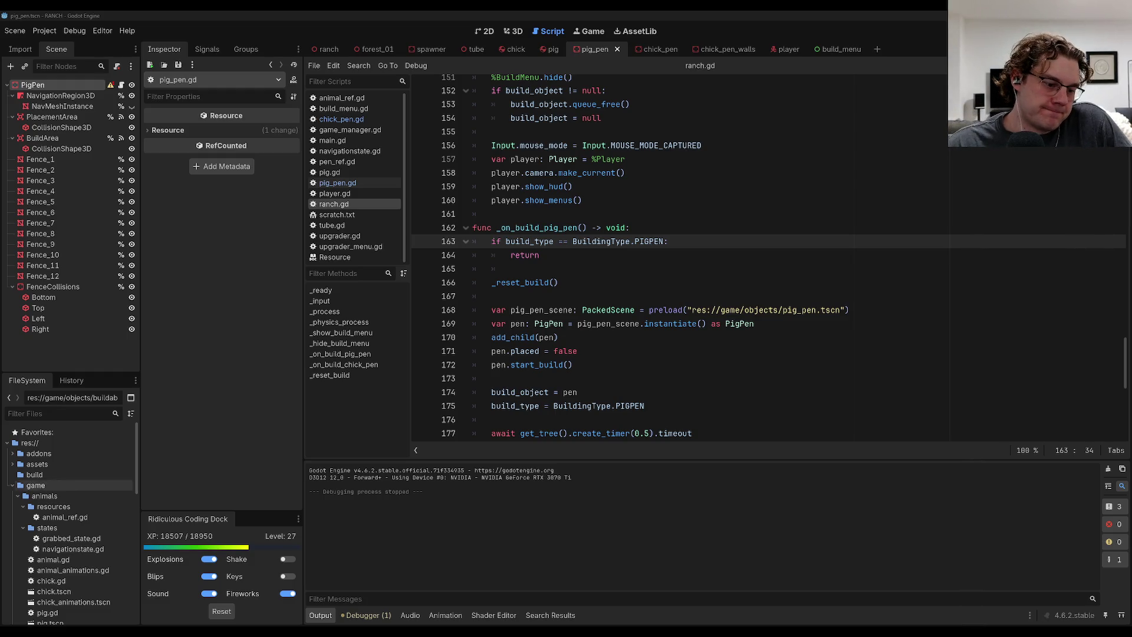
Open scratch.txt from the FileSystem dock and go to the end of line 27.
{"action": "scroll", "coordinate": [71, 519], "scroll_direction": "down", "scroll_amount": 10}
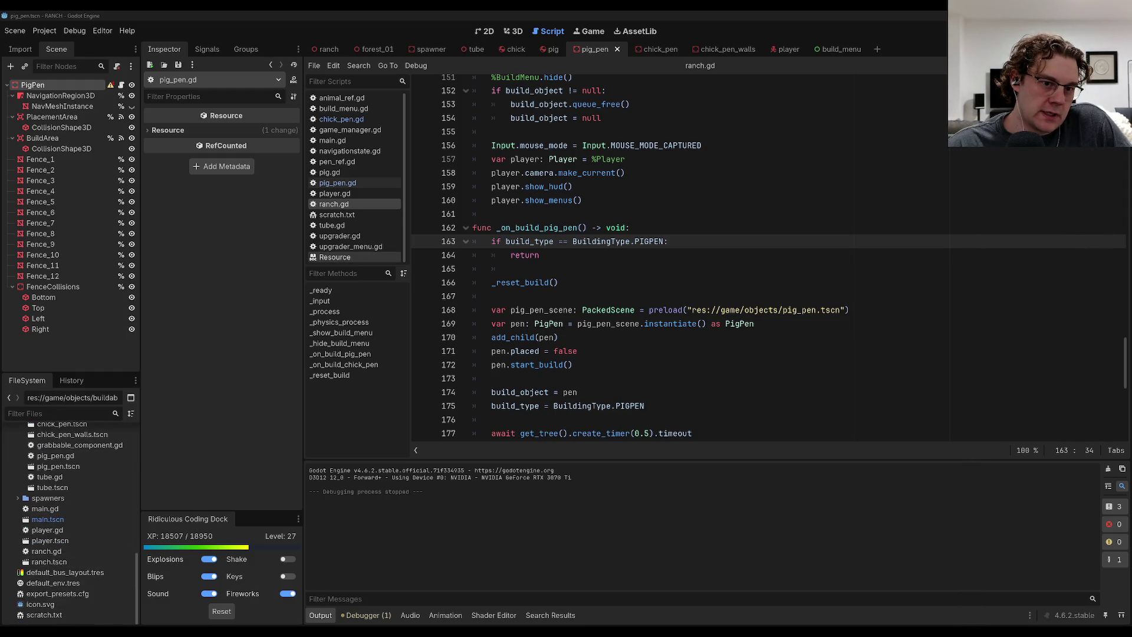
{"action": "left_click", "coordinate": [337, 215]}
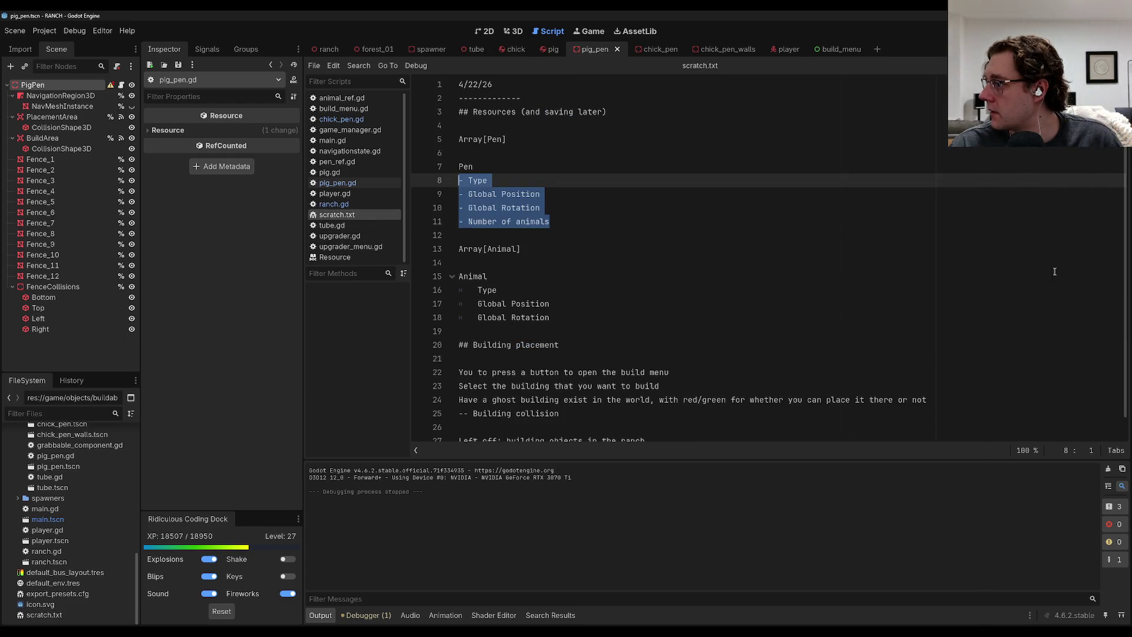
{"action": "scroll", "coordinate": [882, 333], "scroll_direction": "down", "scroll_amount": 1}
{"action": "left_click", "coordinate": [769, 392]}
{"action": "left_click", "coordinate": [712, 422]}
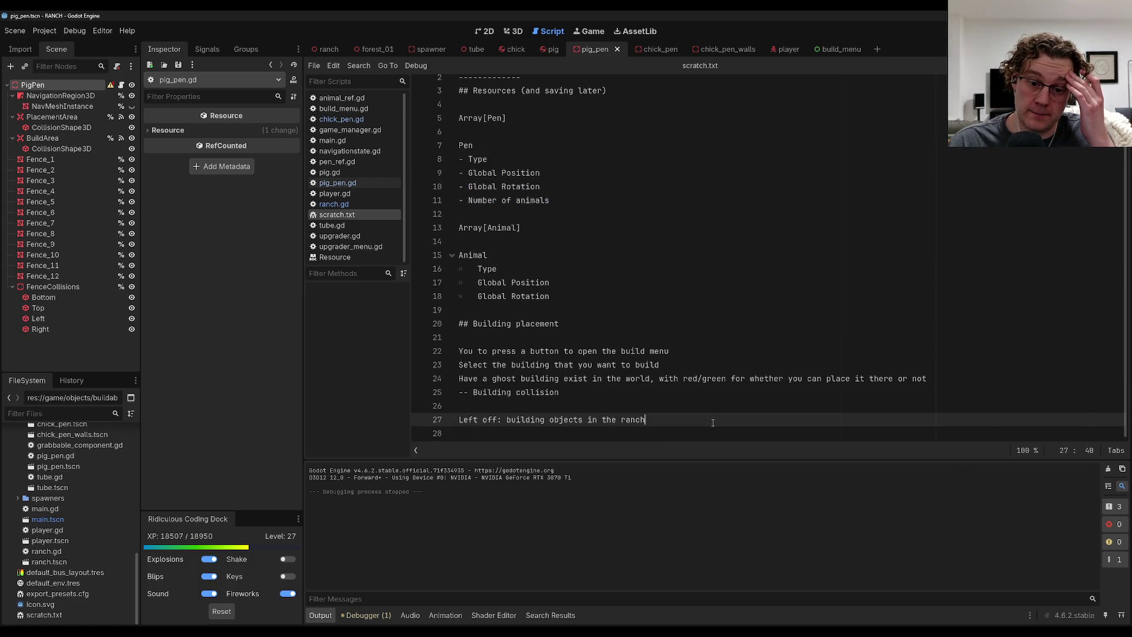
Replace the 'Left off' line with a 4/23/26 date heading and save scratch.txt.
{"action": "key", "text": "shift+Up"}
{"action": "key", "text": "shift+Up"}
{"action": "key", "text": "shift+Up"}
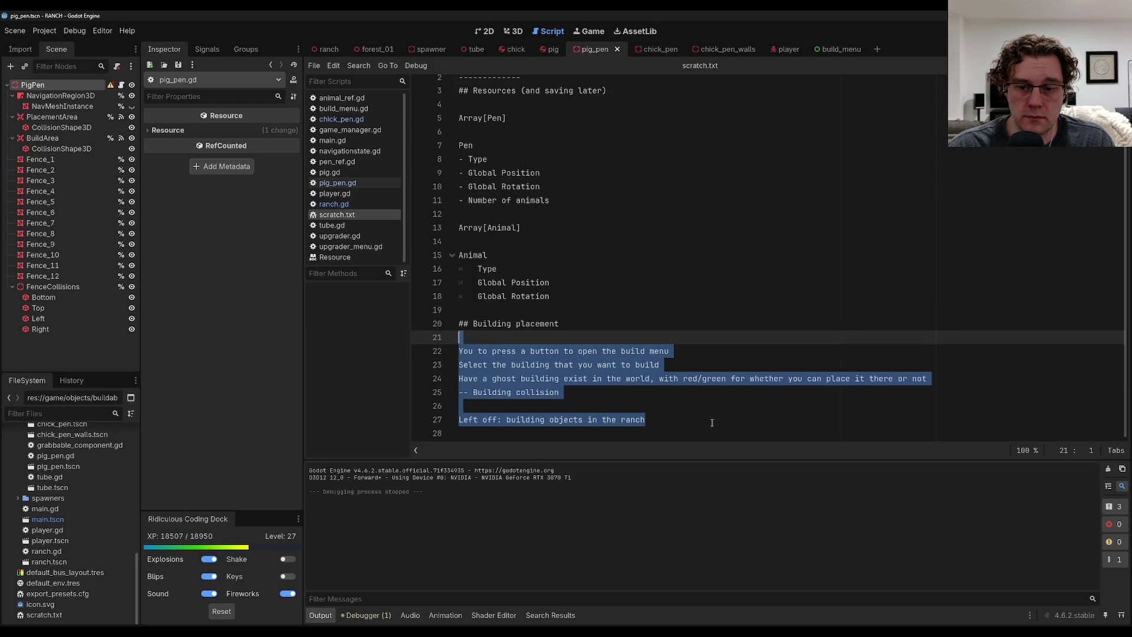
{"action": "key", "text": "shift+Down"}
{"action": "key", "text": "shift+Down"}
{"action": "key", "text": "shift+Down"}
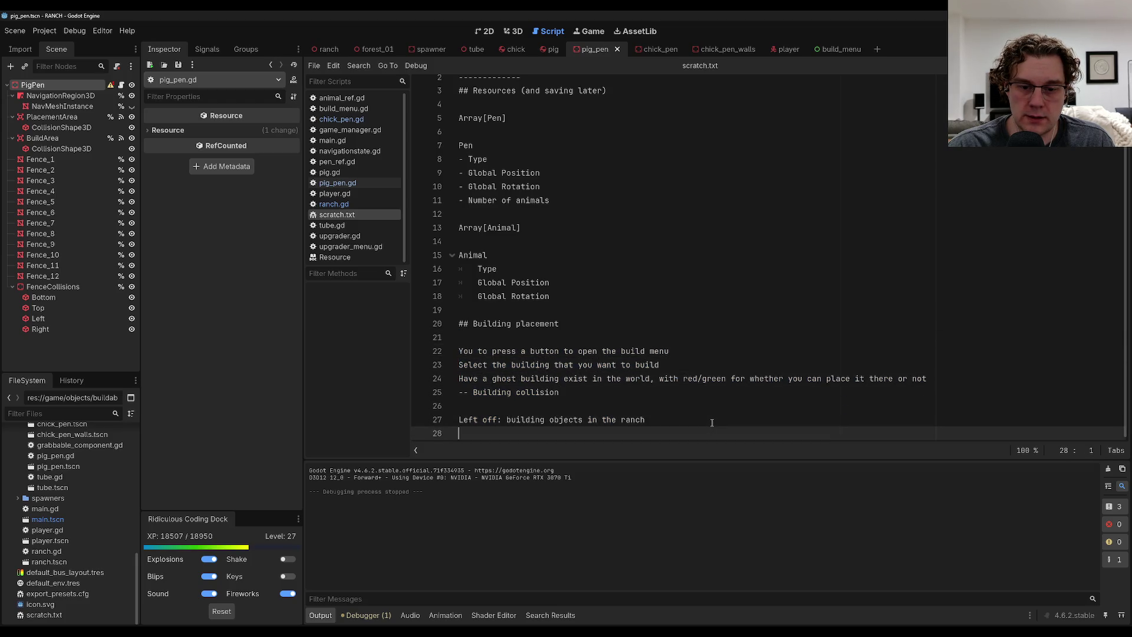
{"action": "key", "text": "shift+Home"}
{"action": "type", "text": "4/"}
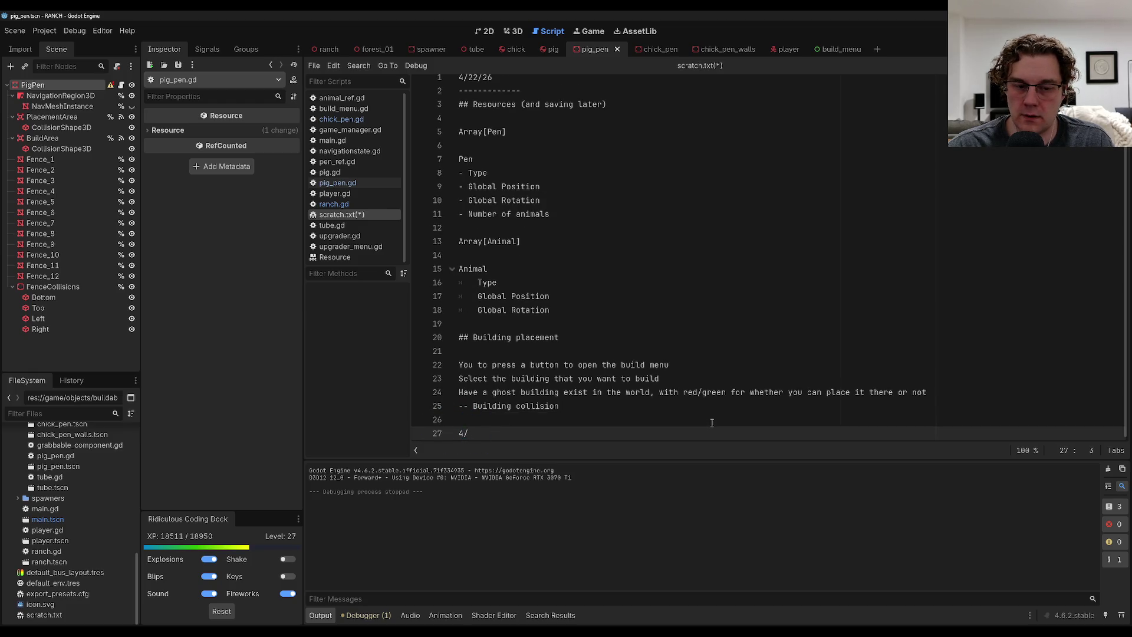
{"action": "type", "text": "23"}
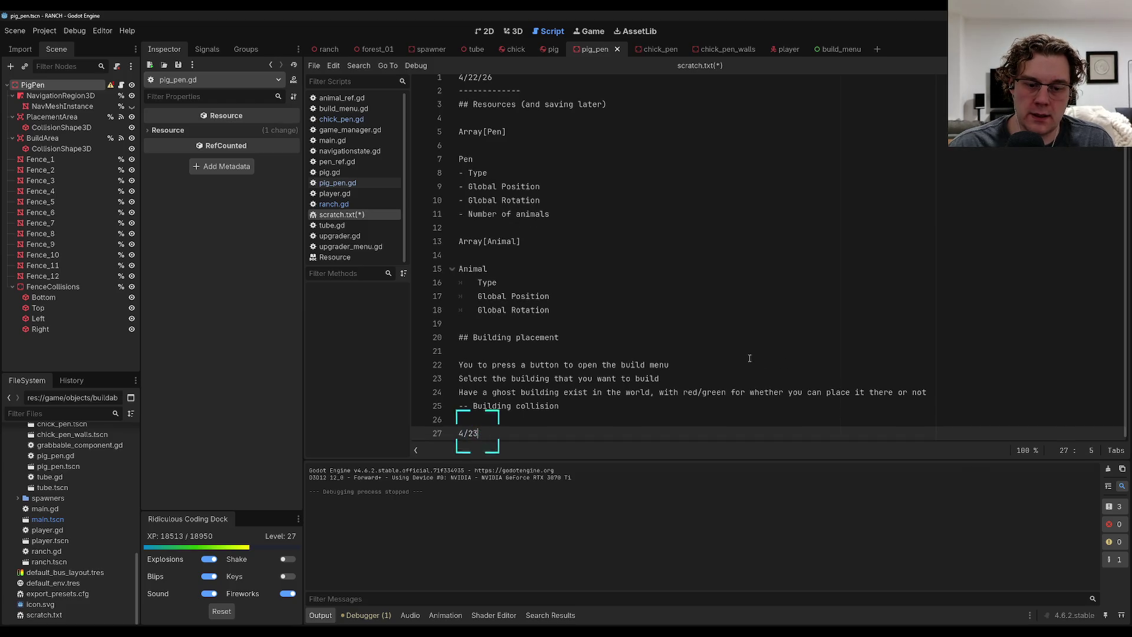
{"action": "type", "text": "/26"}
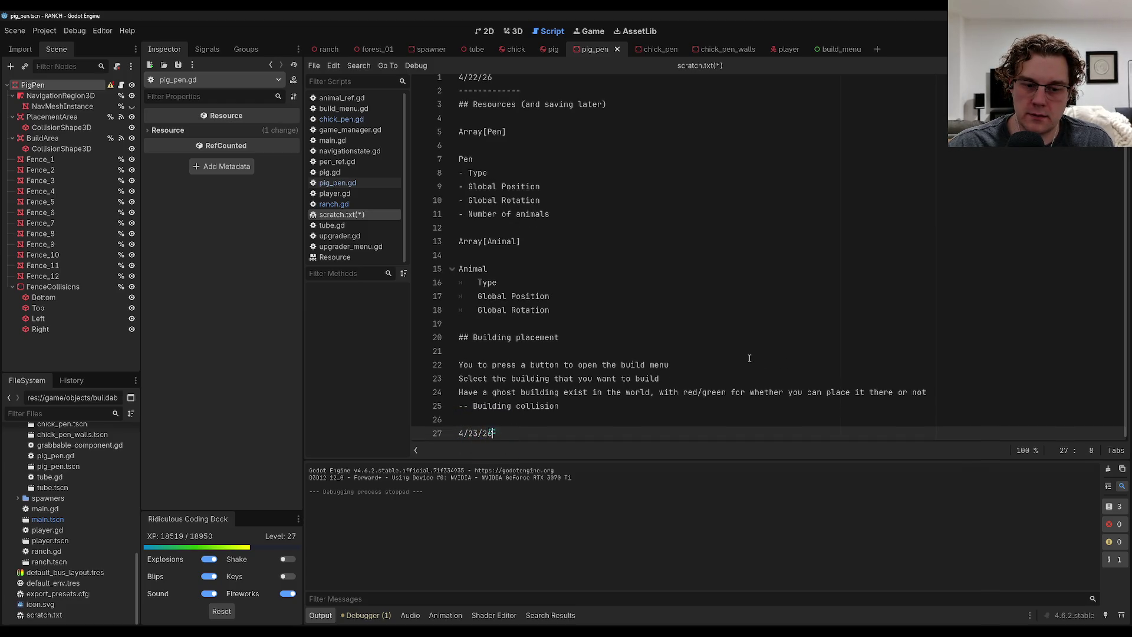
{"action": "key", "text": "Return"}
{"action": "key", "text": "Return"}
{"action": "key", "text": "ctrl+s"}
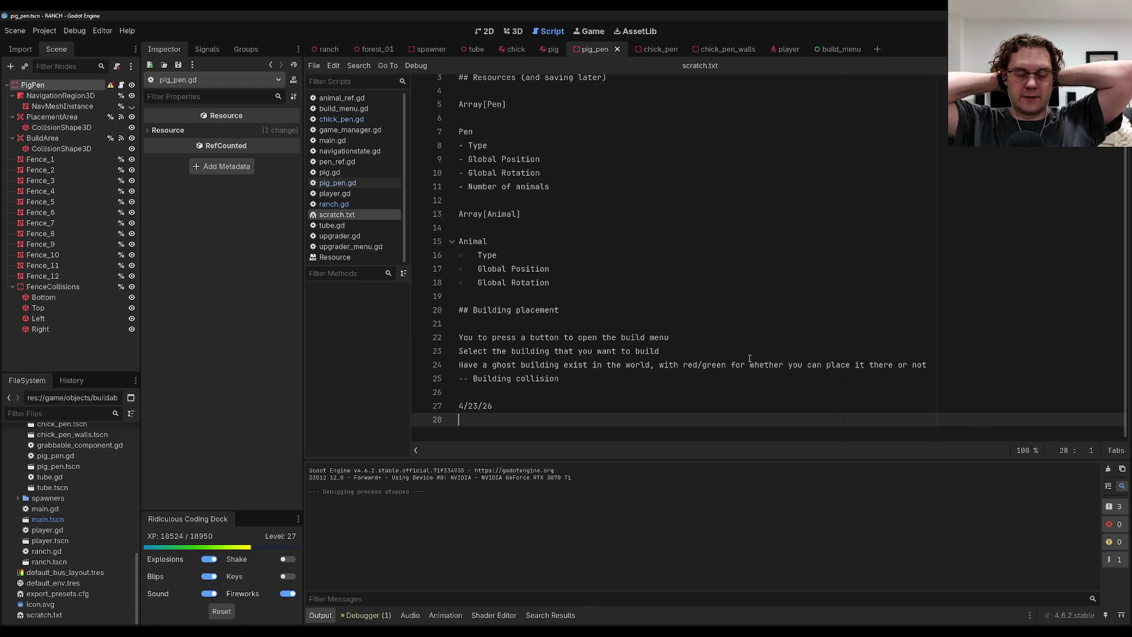
{"action": "key", "text": "alt+Tab"}
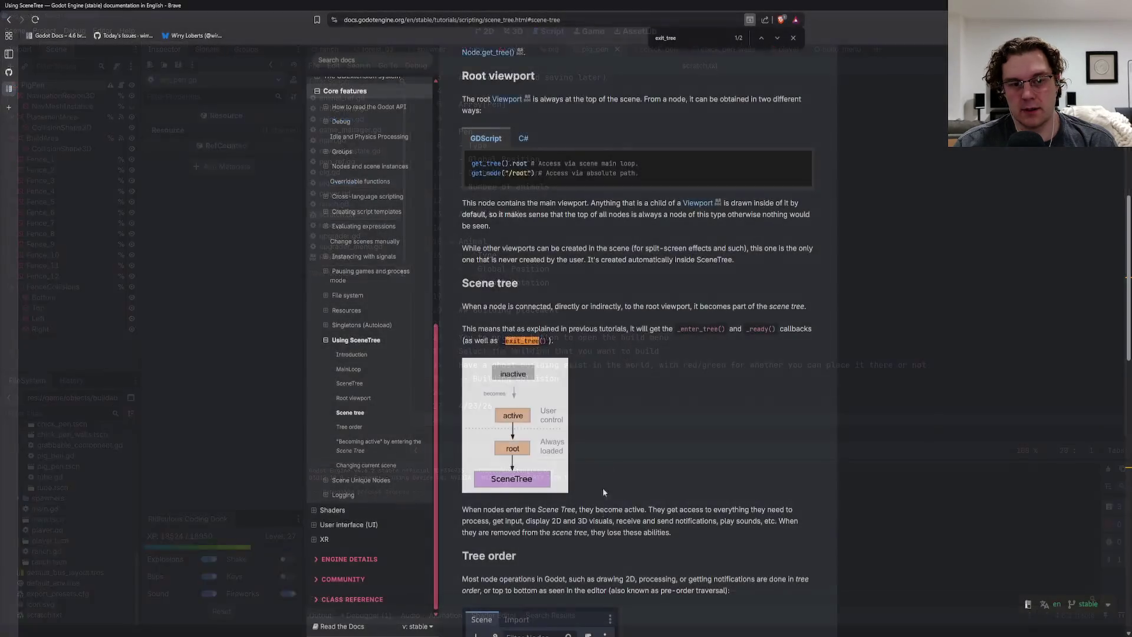
Go to the ranch repository's GitHub Issues and start a new issue.
{"action": "mouse_move", "coordinate": [7, 93]}
{"action": "left_click", "coordinate": [23, 72]}
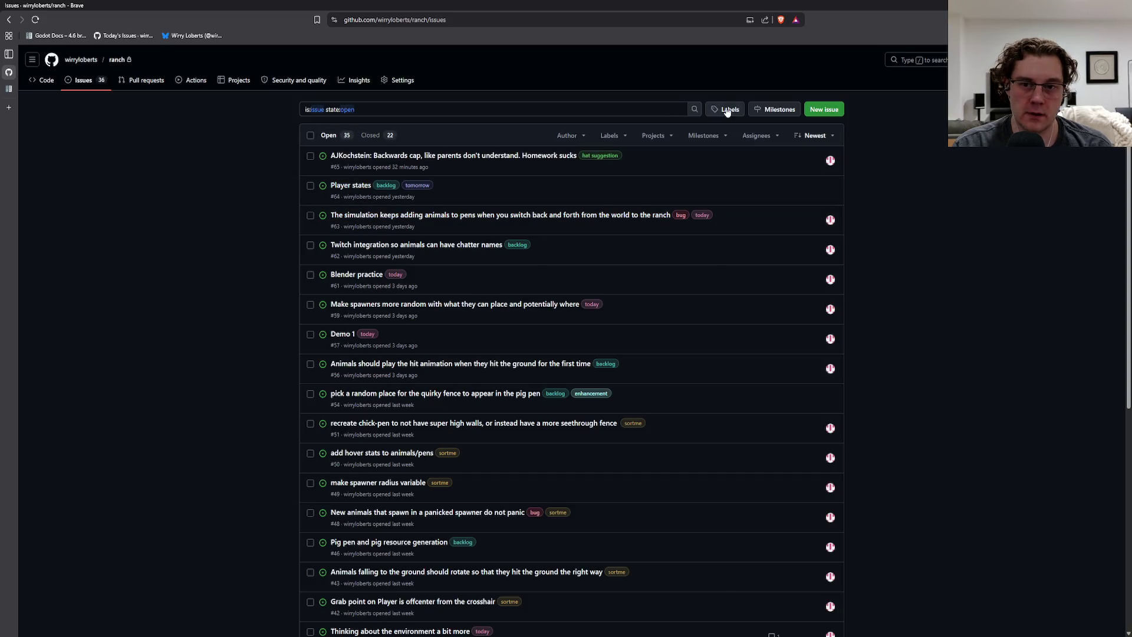
{"action": "left_click", "coordinate": [826, 110]}
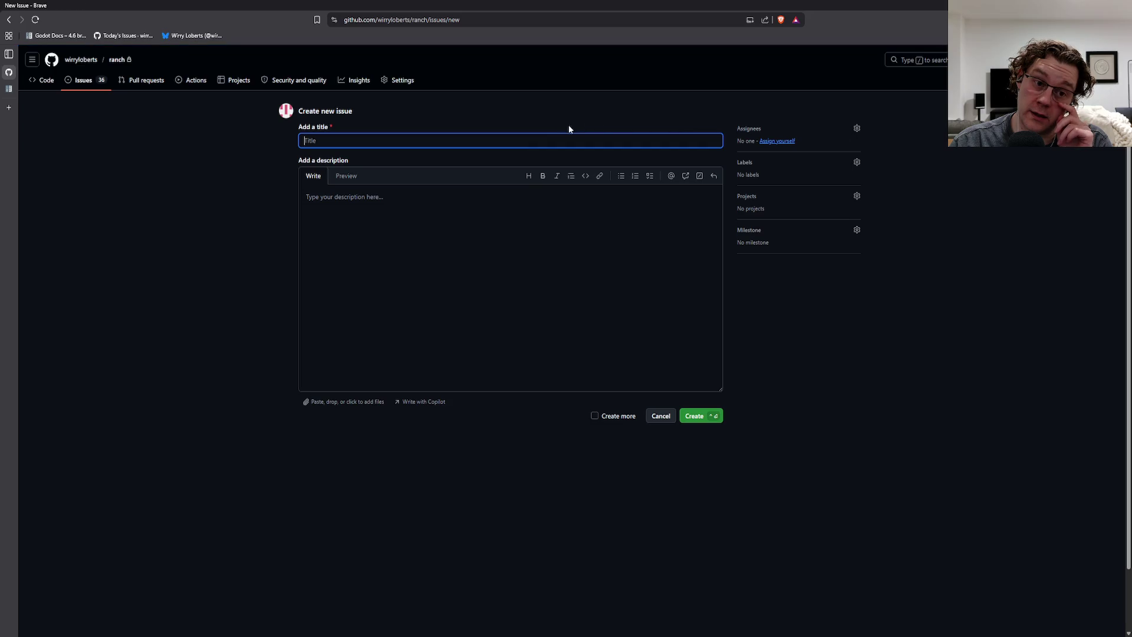
Create issue 'Buildings should not be able to be placed on other buildings', self-assigned, labelled bug and today.
{"action": "type", "text": "Building"}
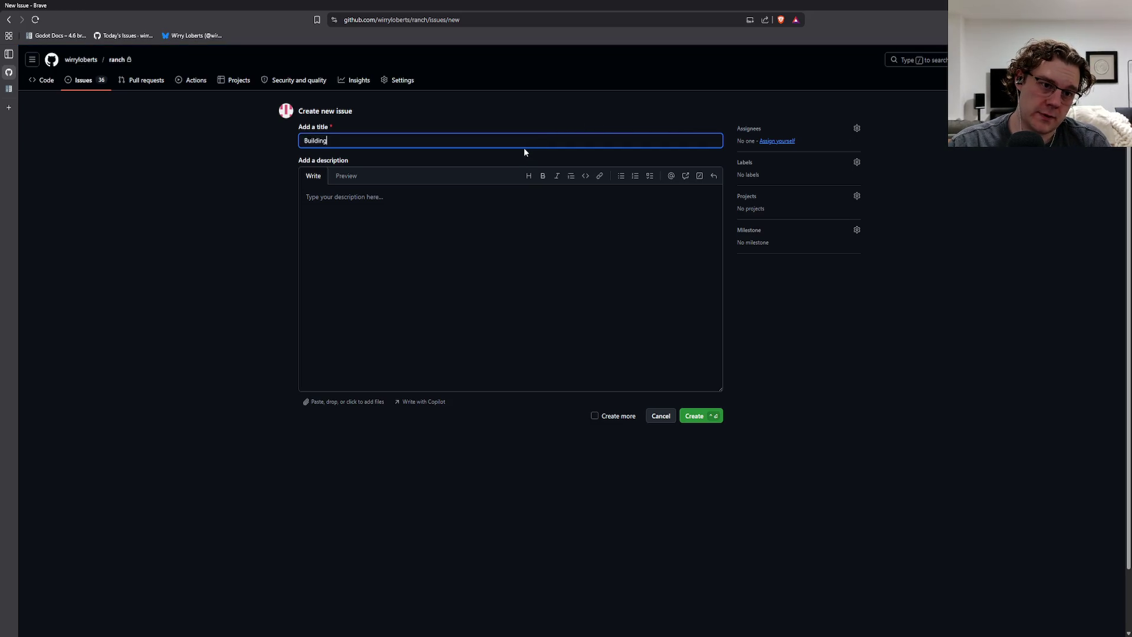
{"action": "type", "text": "s should not be"}
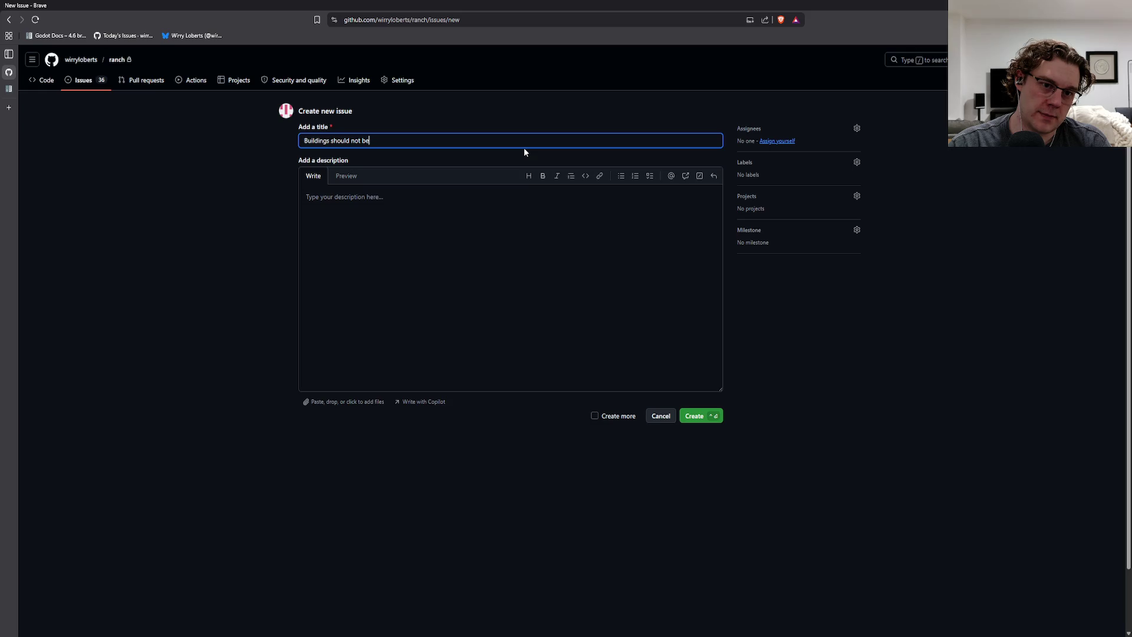
{"action": "type", "text": " able to be placed on"}
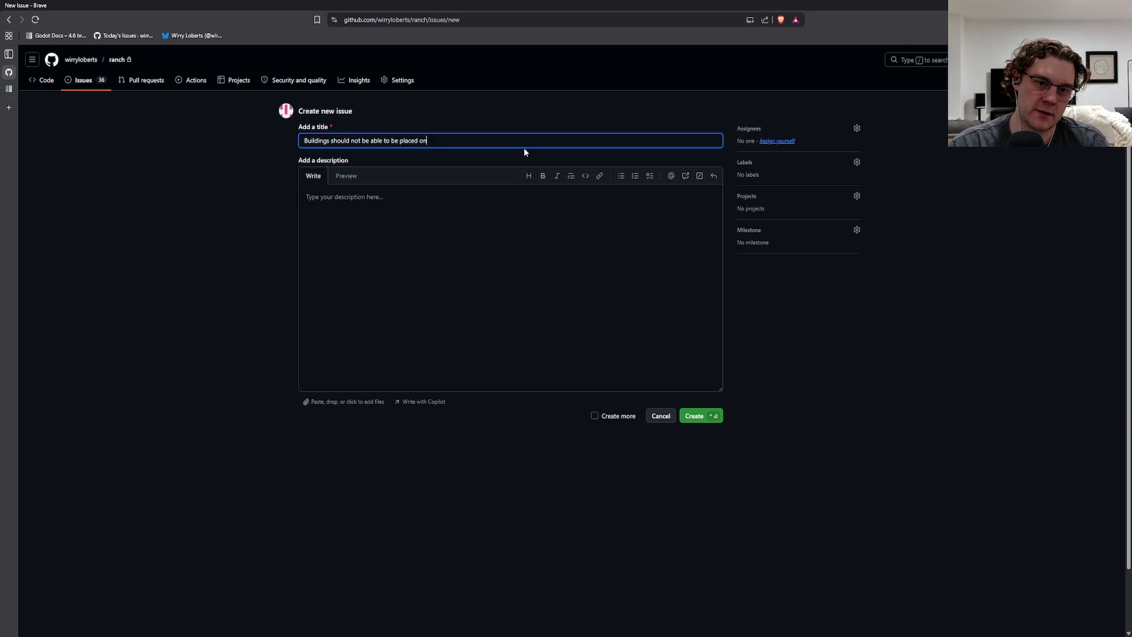
{"action": "type", "text": " other buildings"}
{"action": "left_click", "coordinate": [777, 141]}
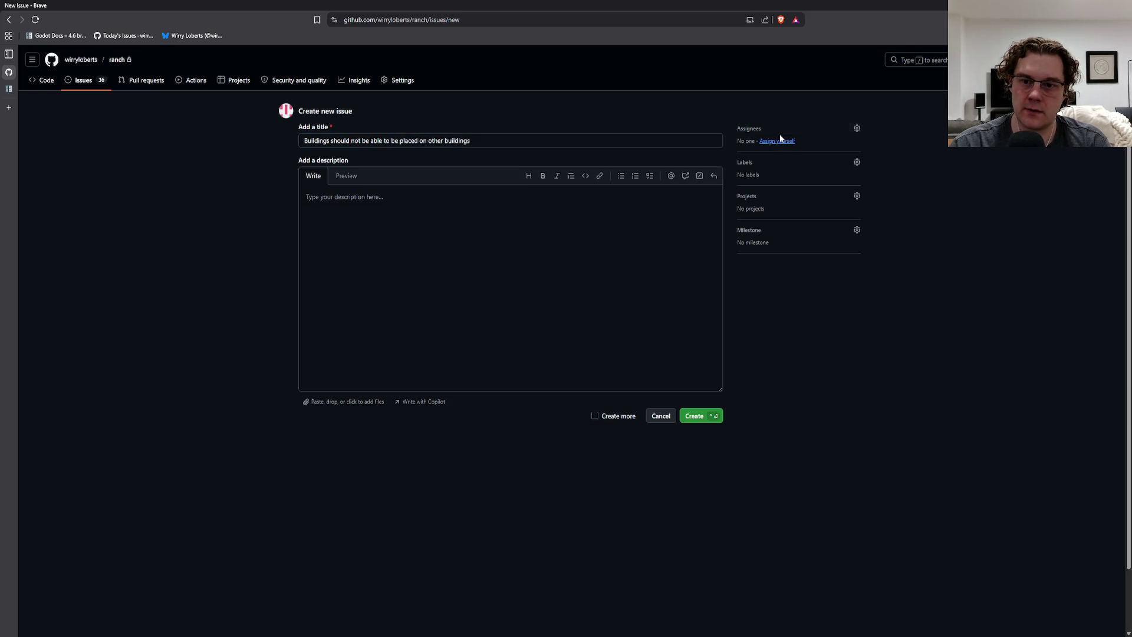
{"action": "left_click", "coordinate": [774, 164]}
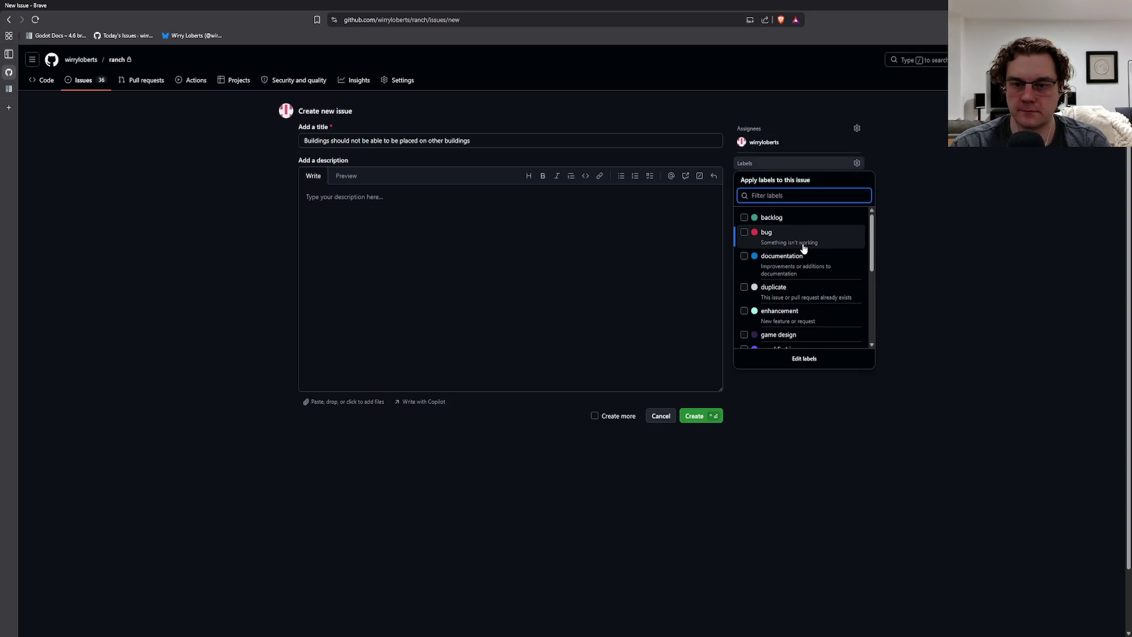
{"action": "scroll", "coordinate": [795, 283], "scroll_direction": "down", "scroll_amount": 5}
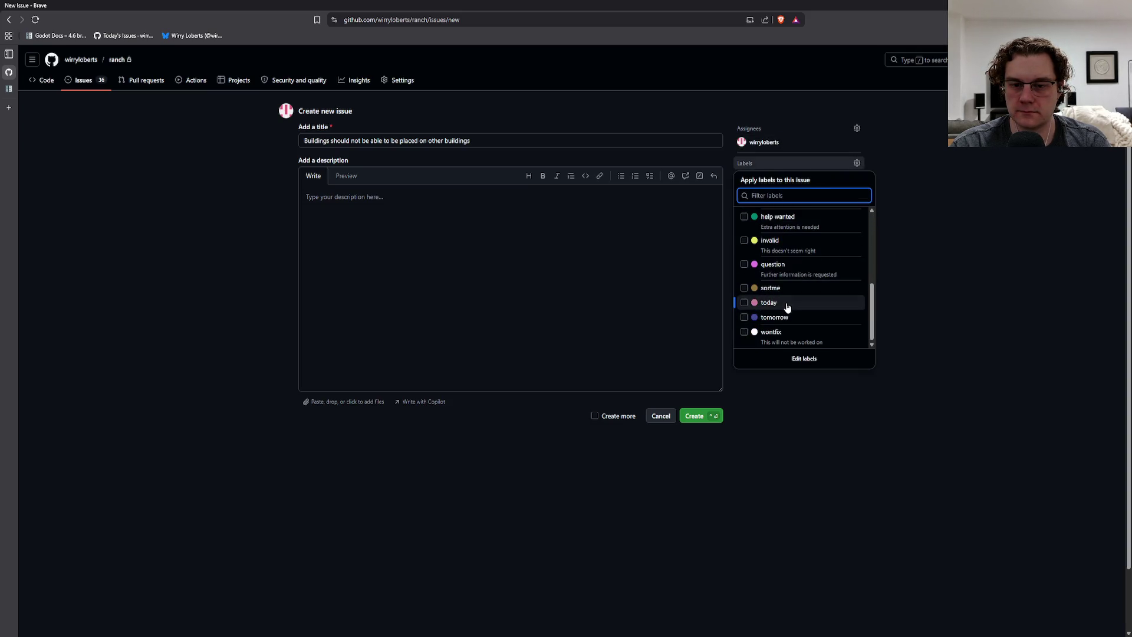
{"action": "left_click", "coordinate": [788, 307]}
{"action": "left_click", "coordinate": [805, 418]}
{"action": "key", "text": "ctrl+Return"}
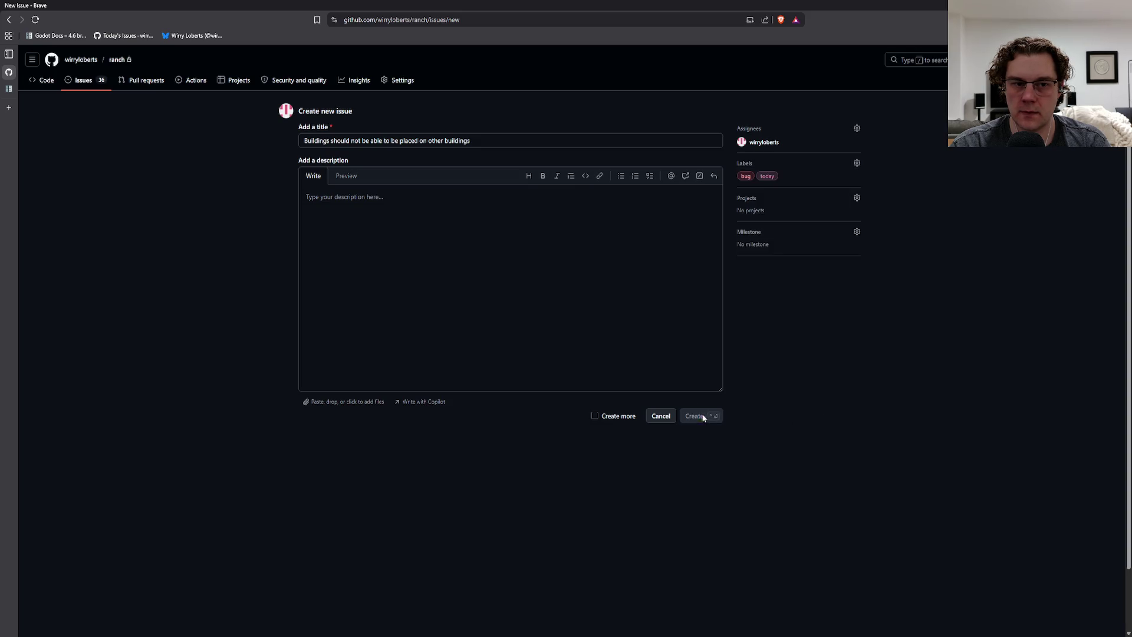
Return to the issues list and open the Pig pen and pig resource generation issue.
{"action": "left_click", "coordinate": [80, 80]}
{"action": "scroll", "coordinate": [416, 323], "scroll_direction": "down", "scroll_amount": 3}
{"action": "scroll", "coordinate": [419, 323], "scroll_direction": "down", "scroll_amount": 1}
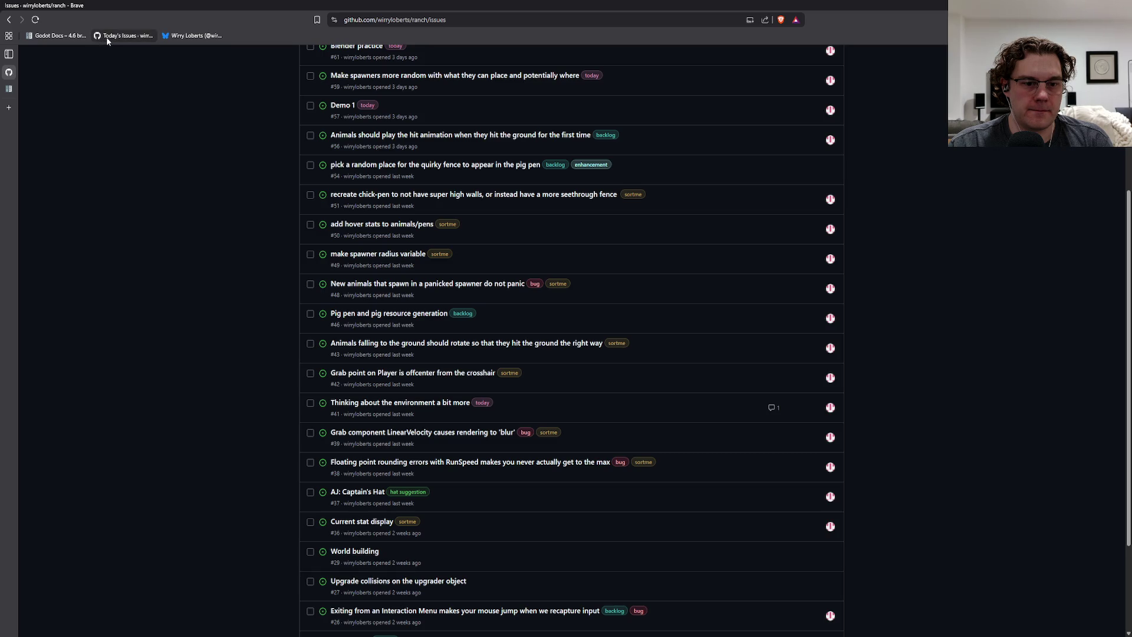
{"action": "left_click", "coordinate": [377, 313]}
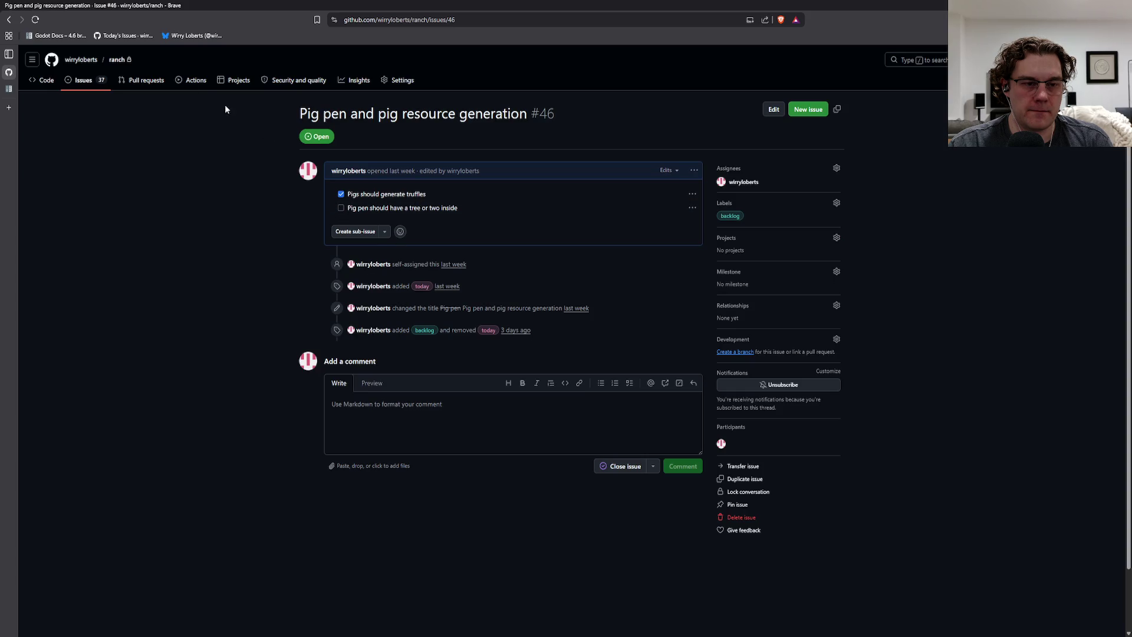
Filter the issues to the today label and open the Demo 1 issue.
{"action": "left_click", "coordinate": [125, 36]}
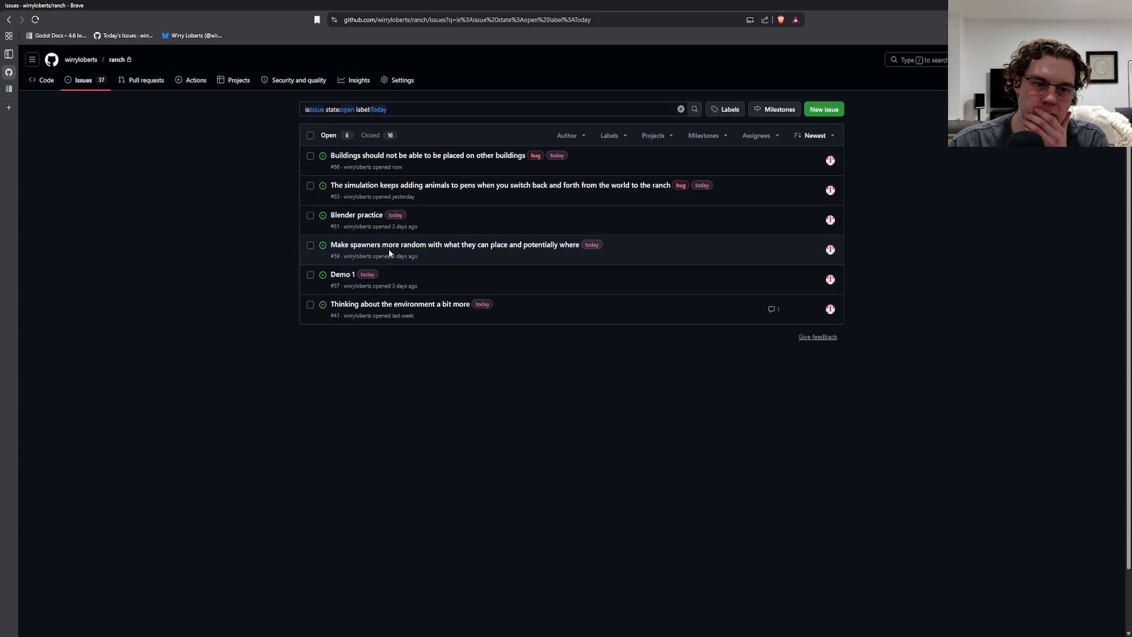
{"action": "scroll", "coordinate": [395, 262], "scroll_direction": "down", "scroll_amount": 2}
{"action": "scroll", "coordinate": [406, 277], "scroll_direction": "up", "scroll_amount": 2}
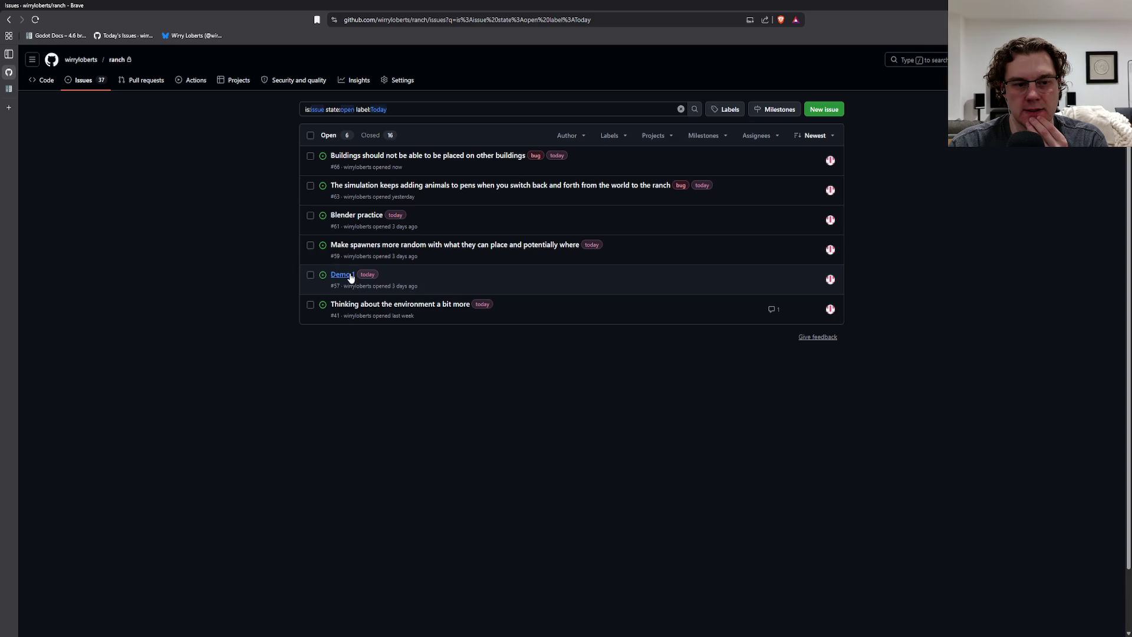
{"action": "mouse_move", "coordinate": [472, 157]}
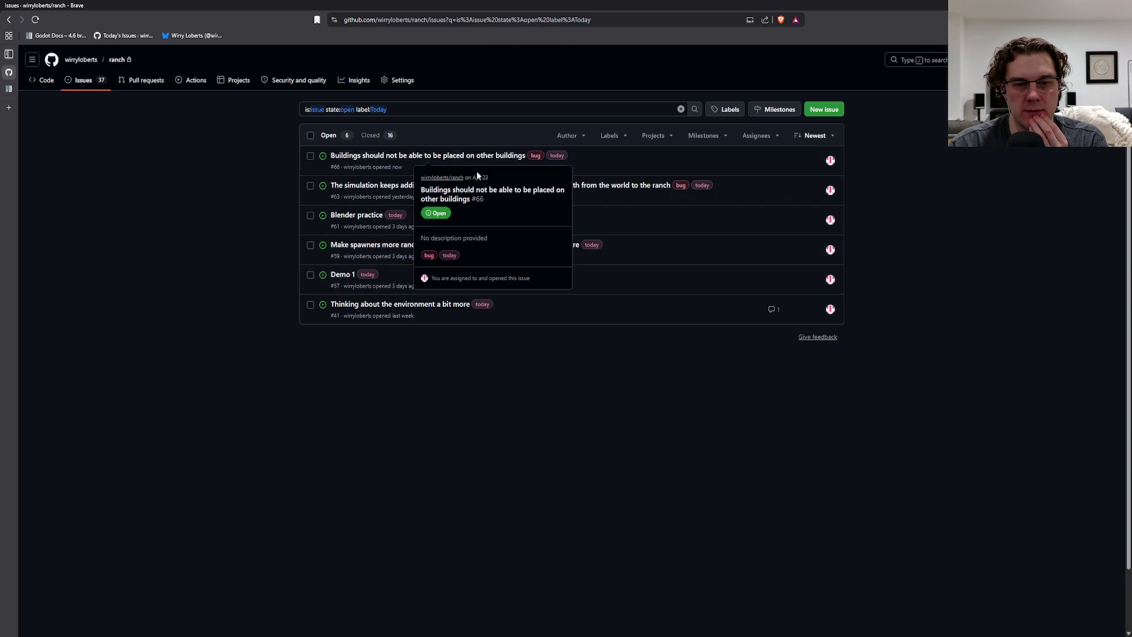
{"action": "left_click", "coordinate": [344, 275]}
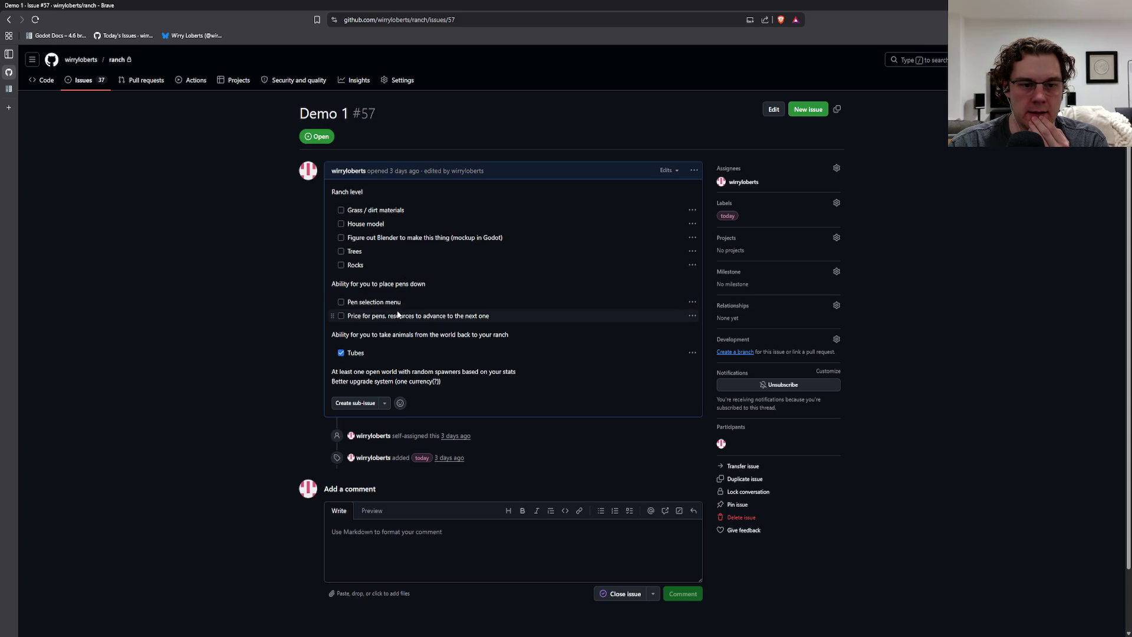
Tick the Pen selection menu task in Demo 1 and start editing its description.
{"action": "left_click", "coordinate": [341, 302]}
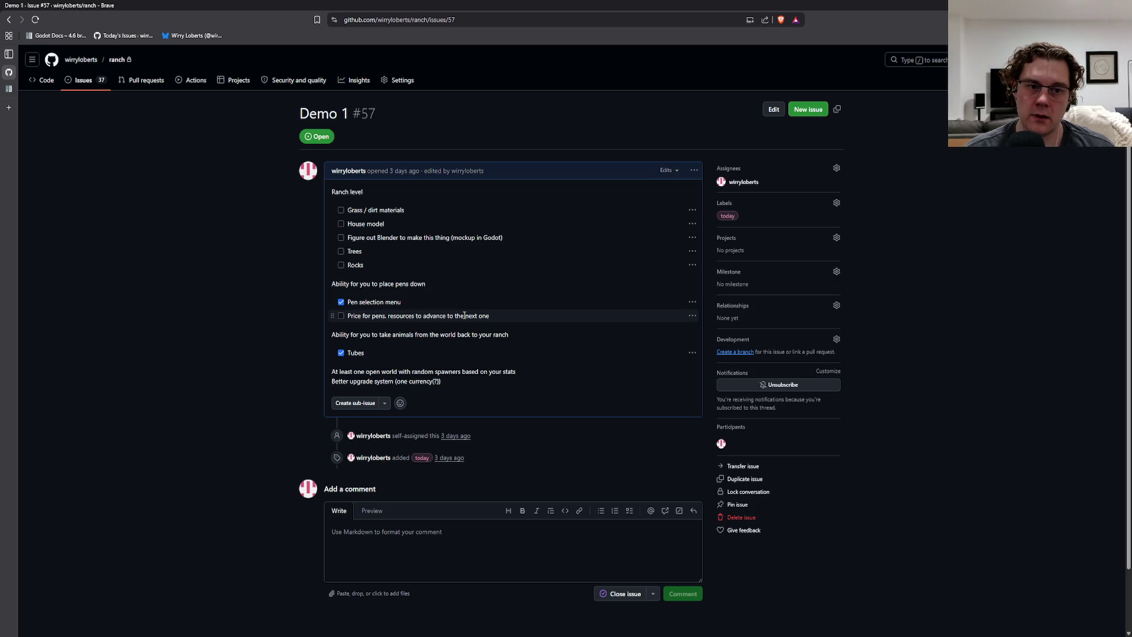
{"action": "left_click", "coordinate": [694, 173]}
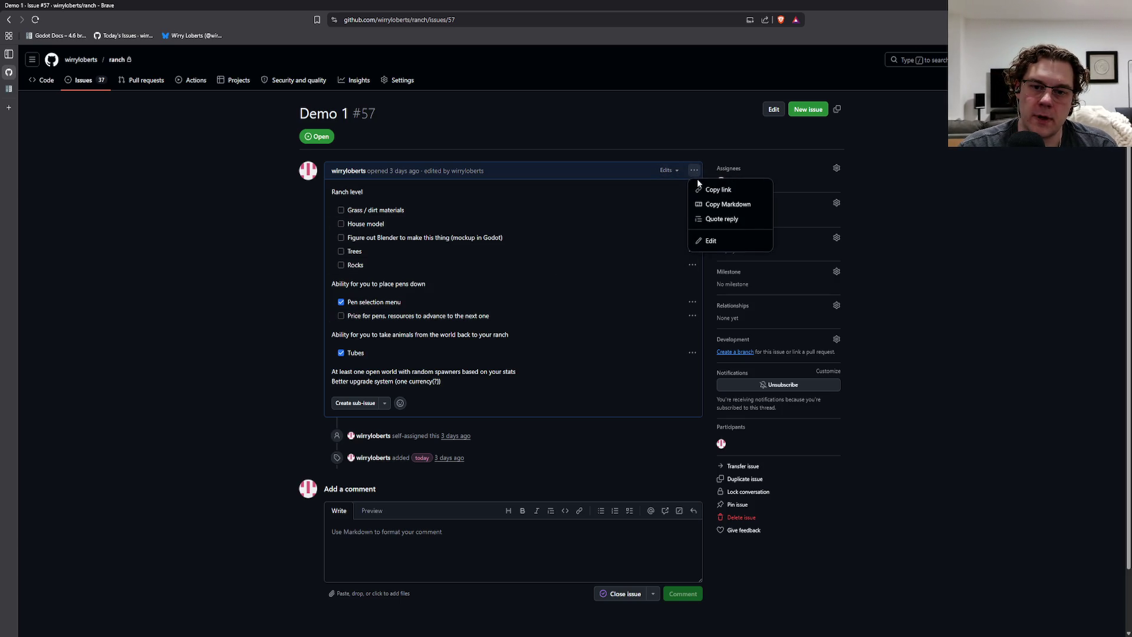
{"action": "left_click", "coordinate": [661, 170]}
{"action": "left_click", "coordinate": [697, 172]}
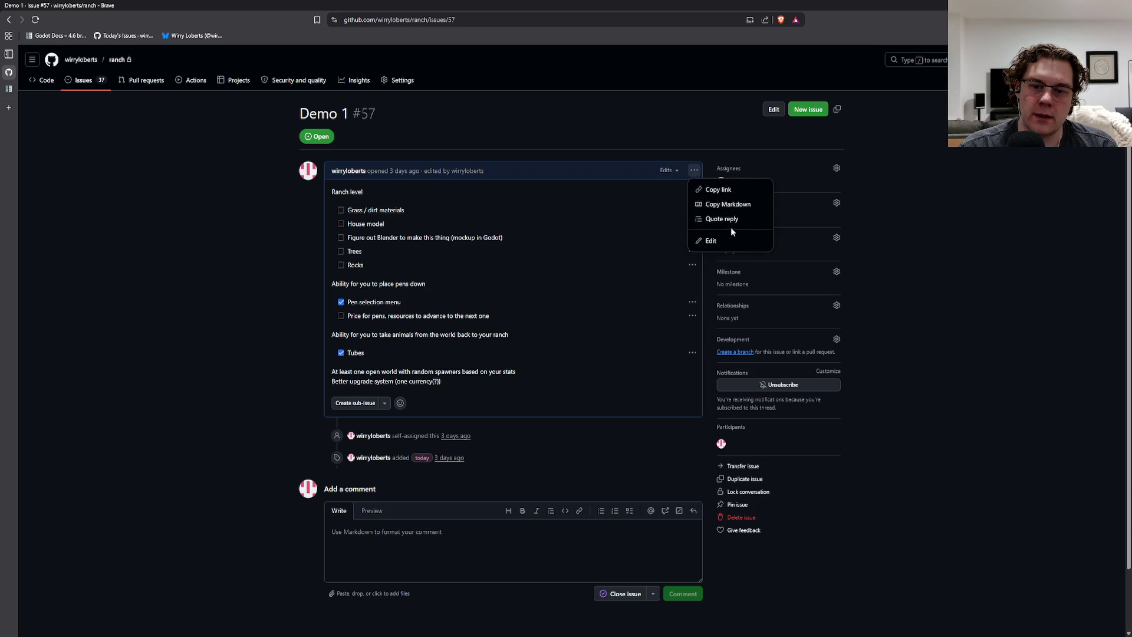
{"action": "left_click", "coordinate": [721, 239]}
Add a 'Grid snapping on the world.' task under the pen pricing task.
{"action": "left_click", "coordinate": [566, 328]}
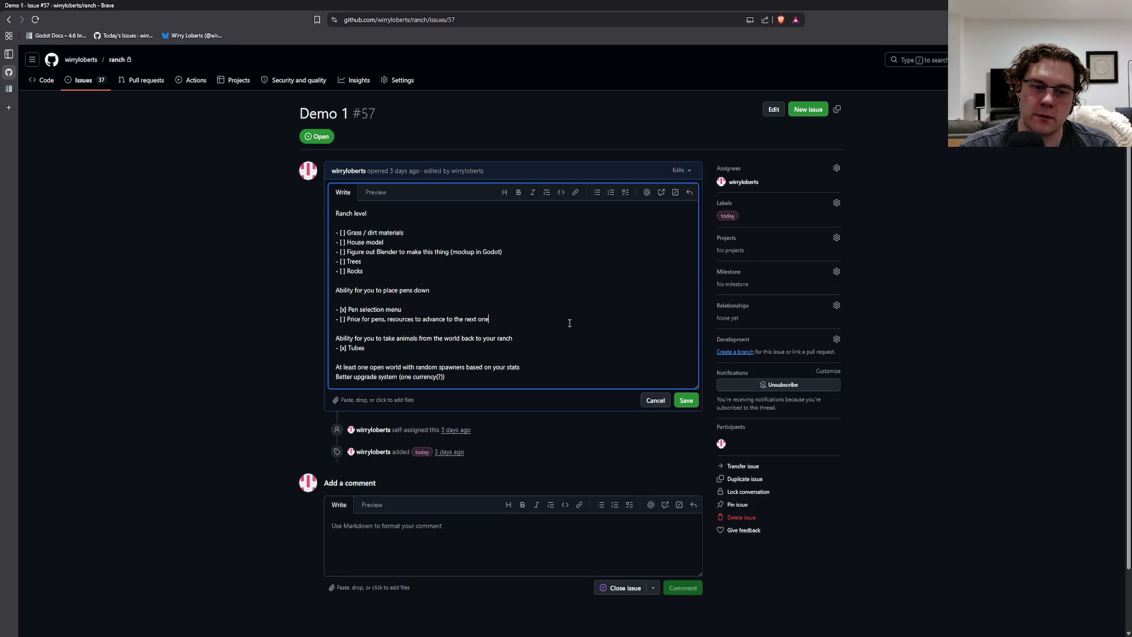
{"action": "key", "text": "Up"}
{"action": "key", "text": "End"}
{"action": "key", "text": "Return"}
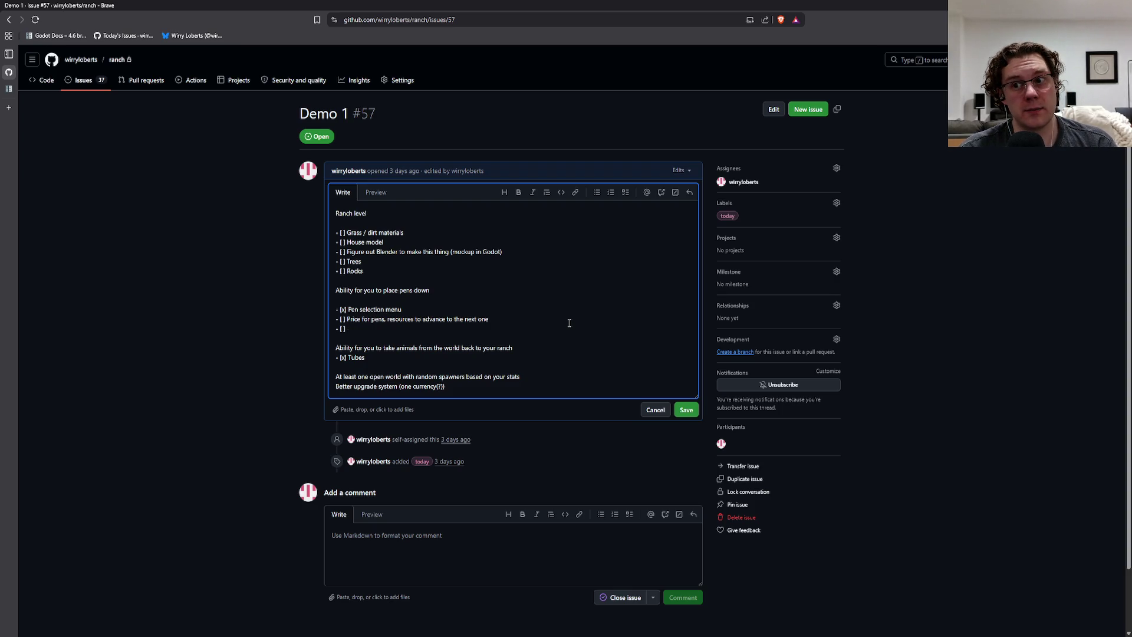
{"action": "type", "text": "Snapping"}
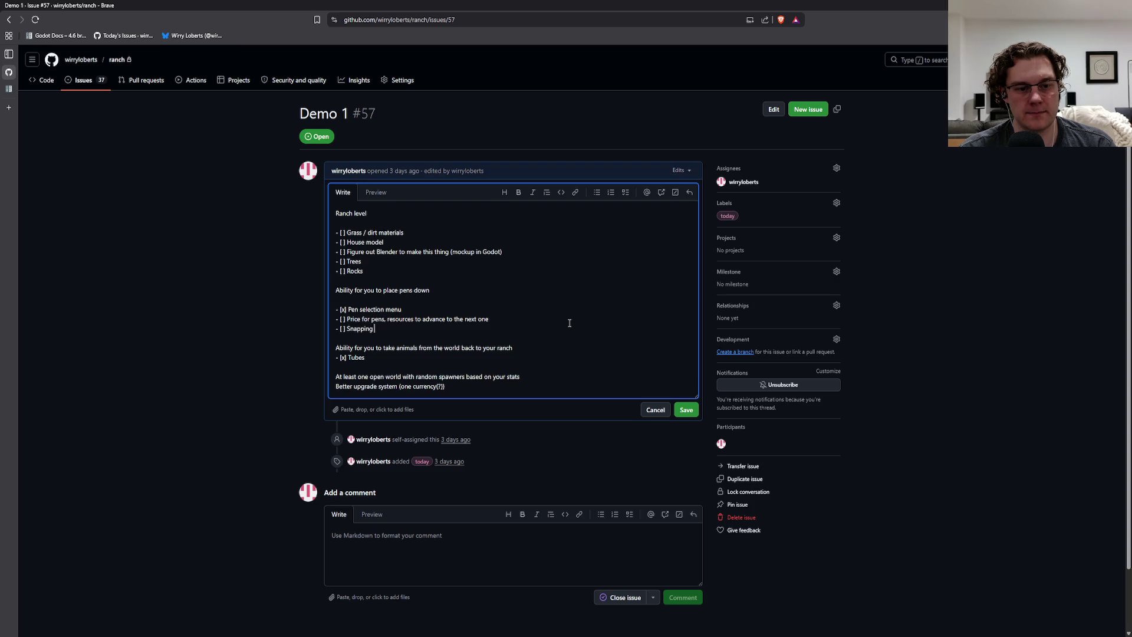
{"action": "key", "text": "ctrl+BackSpace"}
{"action": "type", "text": "Grid snapping on"}
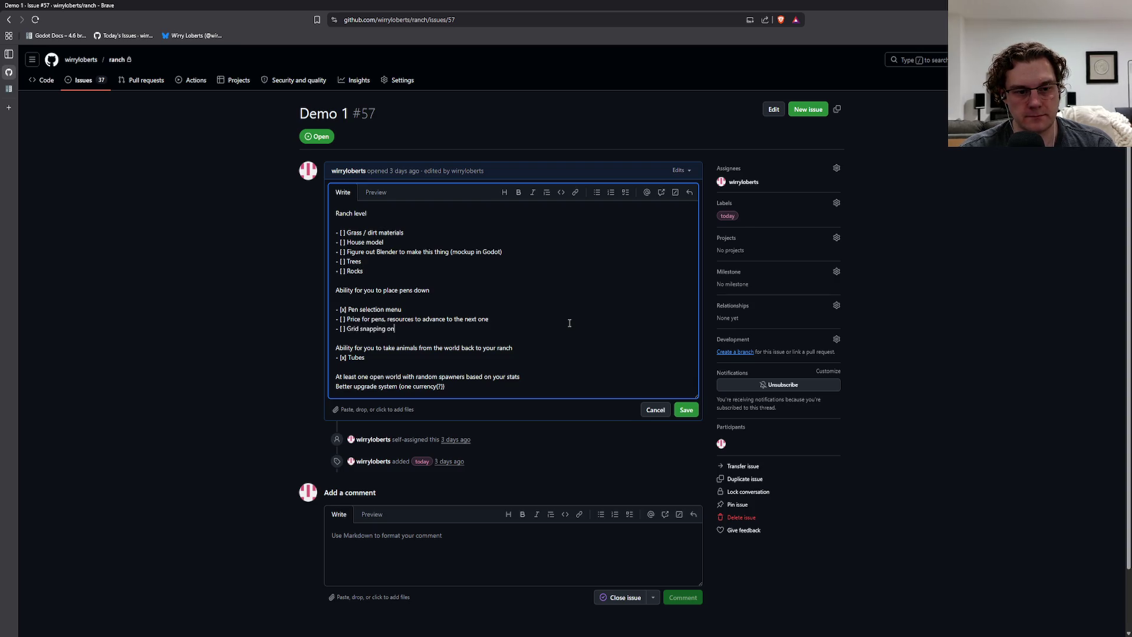
{"action": "type", "text": " the world."}
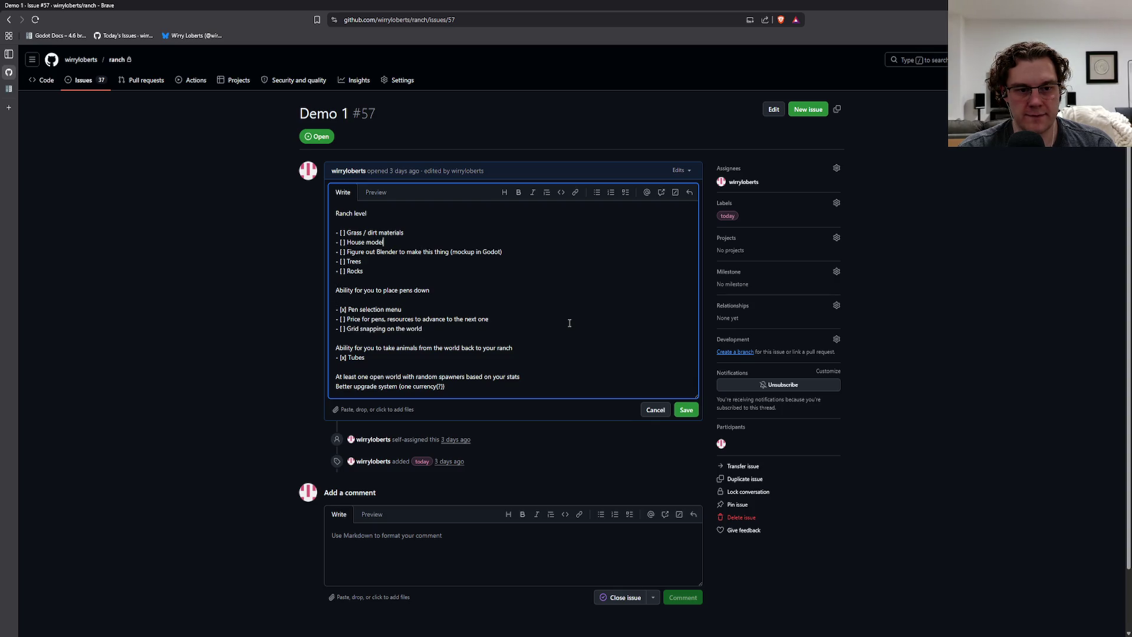
Add tasks 'Variations in terrain height' and placement issues on uneven terrain.
{"action": "key", "text": "Down"}
{"action": "key", "text": "Return"}
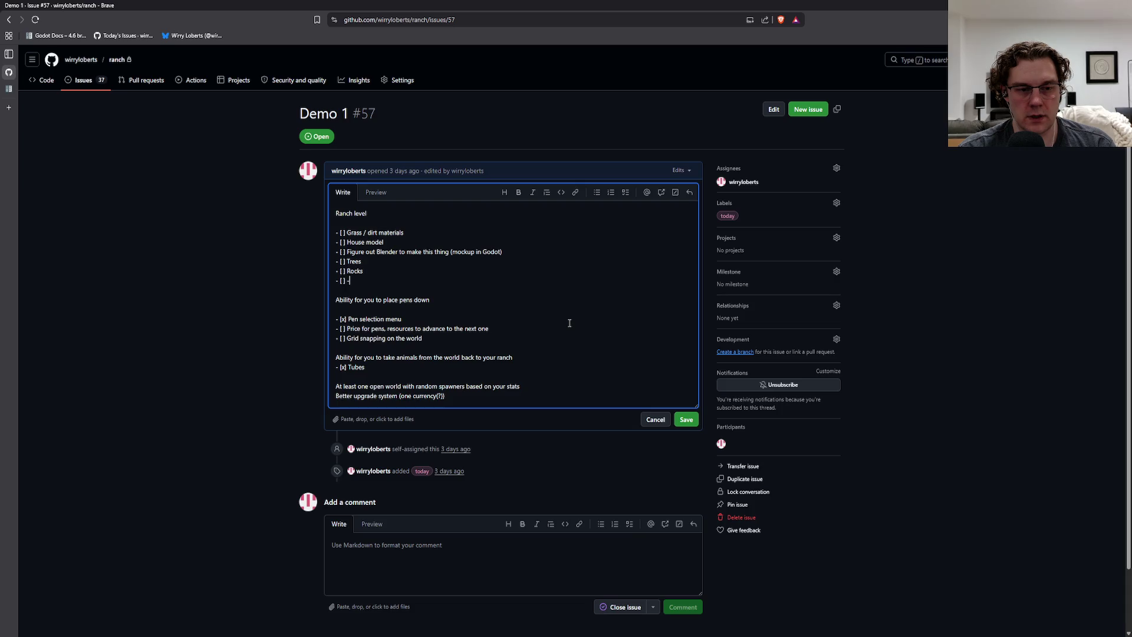
{"action": "type", "text": "Variations in terrain"}
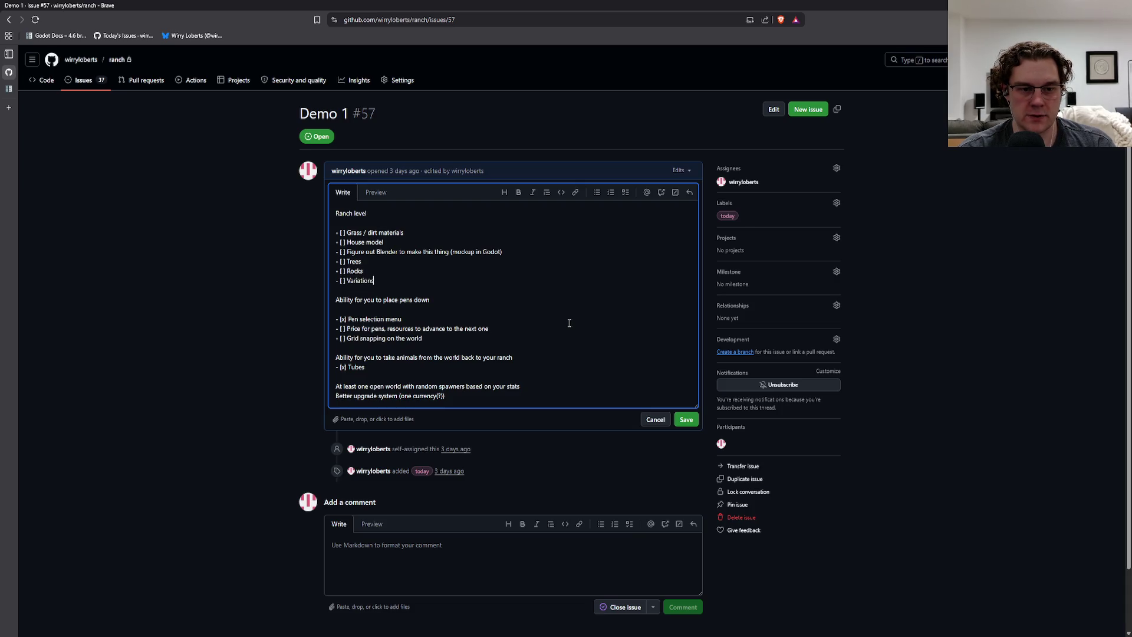
{"action": "type", "text": " height"}
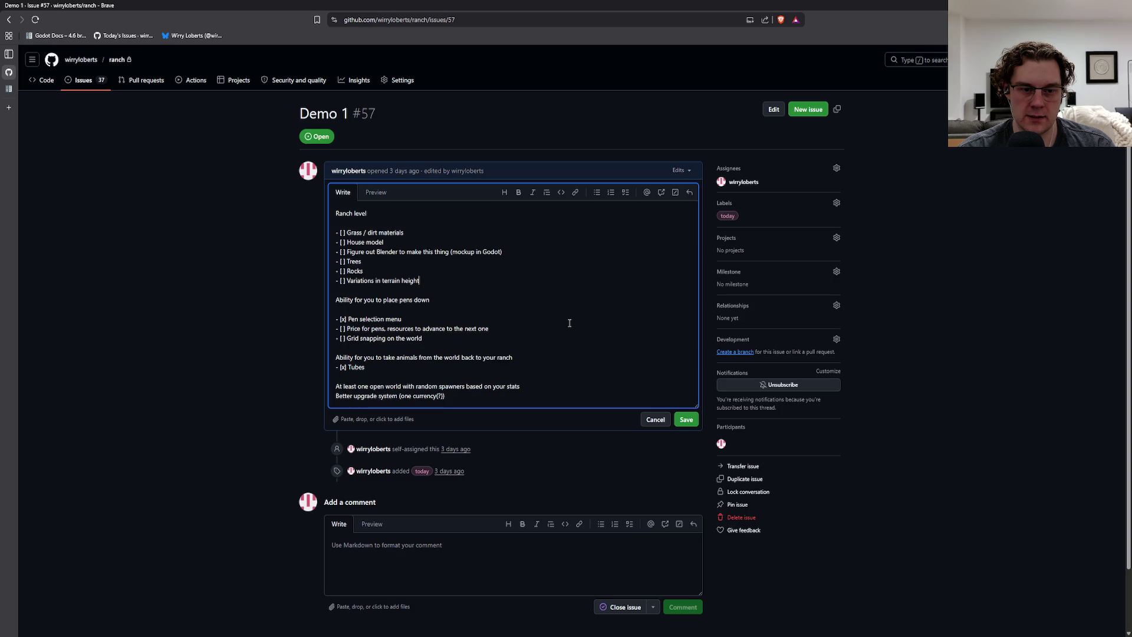
{"action": "key", "text": "End"}
{"action": "key", "text": "Return"}
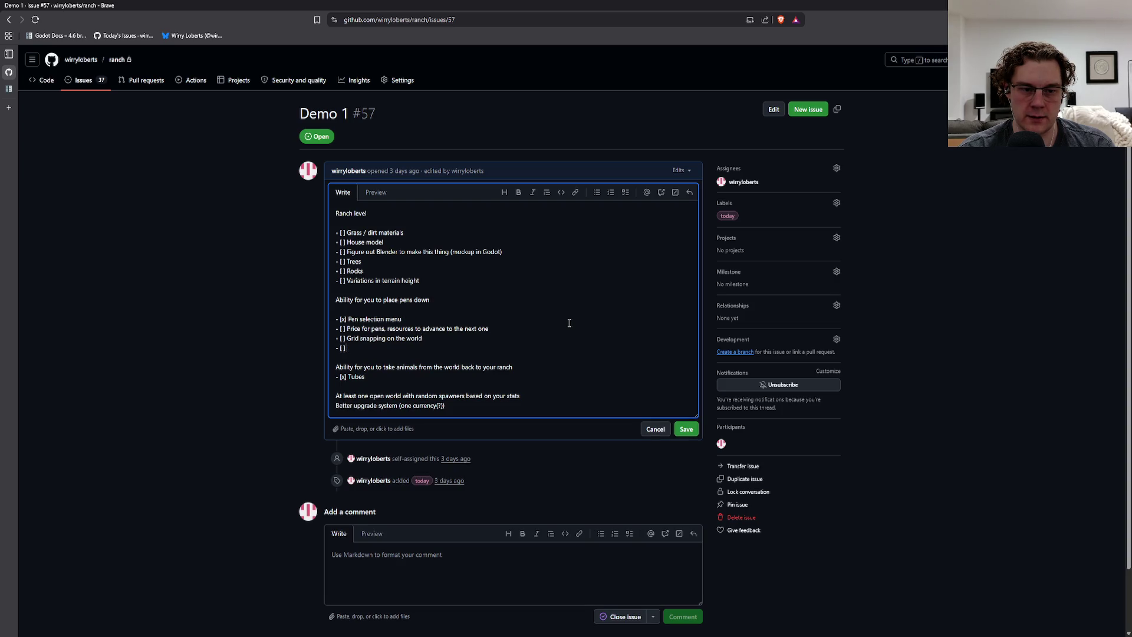
{"action": "type", "text": "Placement on"}
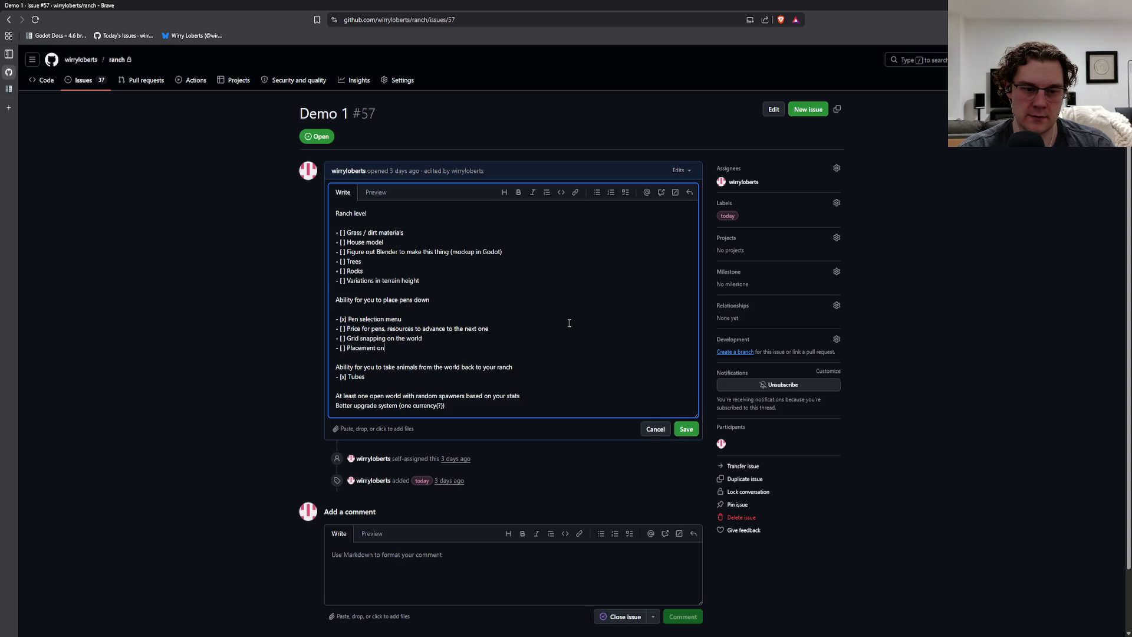
{"action": "key", "text": "BackSpace"}
{"action": "key", "text": "BackSpace"}
{"action": "key", "text": "BackSpace"}
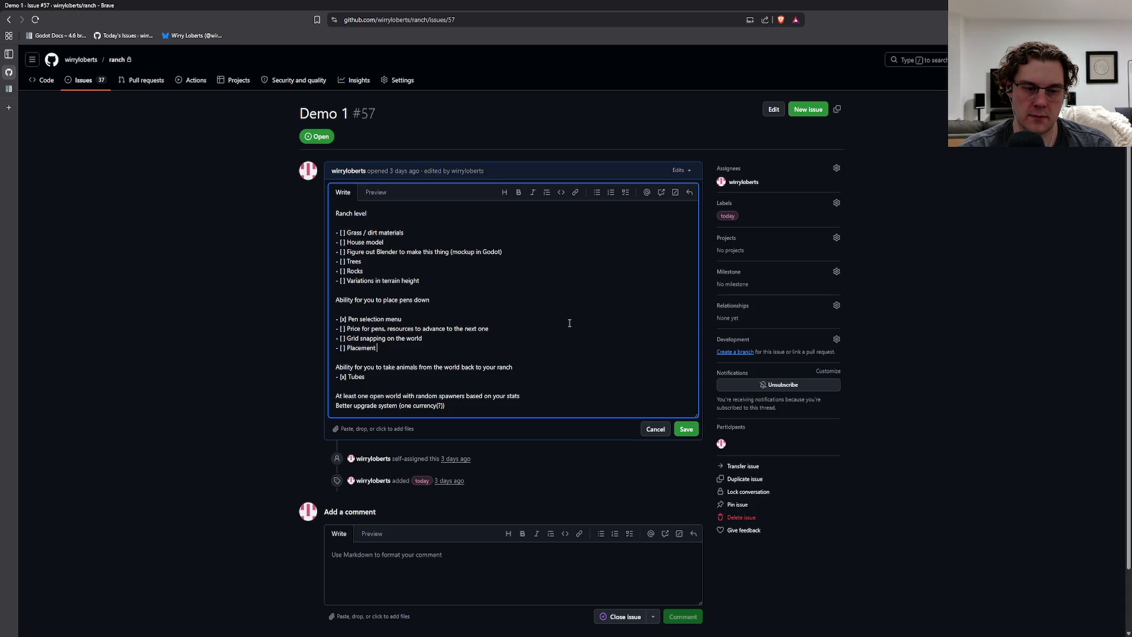
{"action": "type", "text": "issues on "}
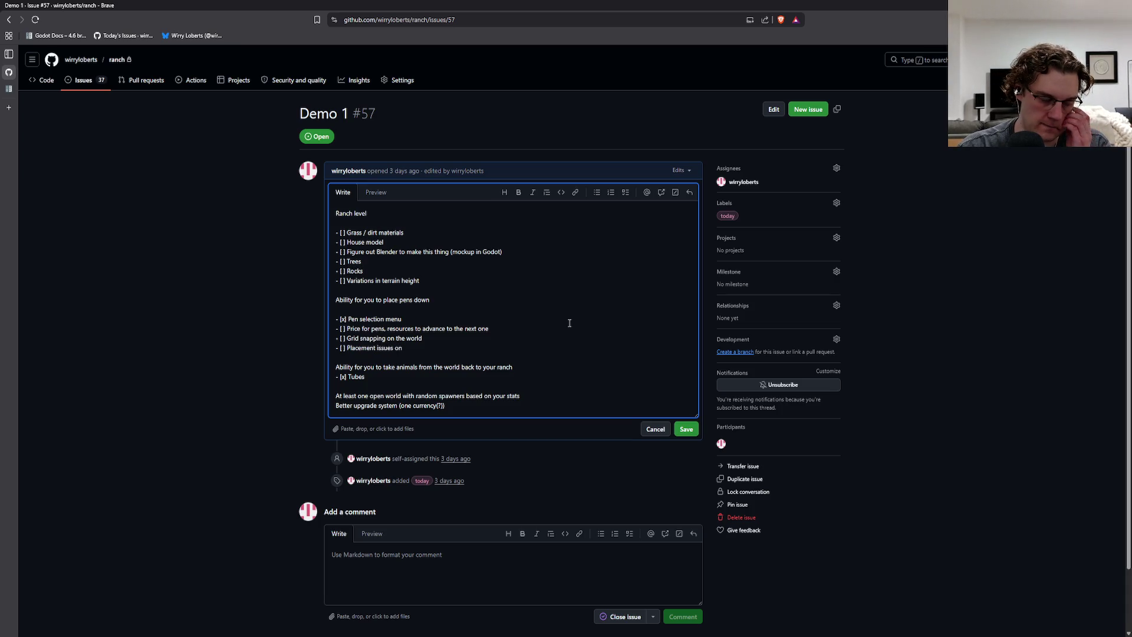
{"action": "type", "text": "uneven"}
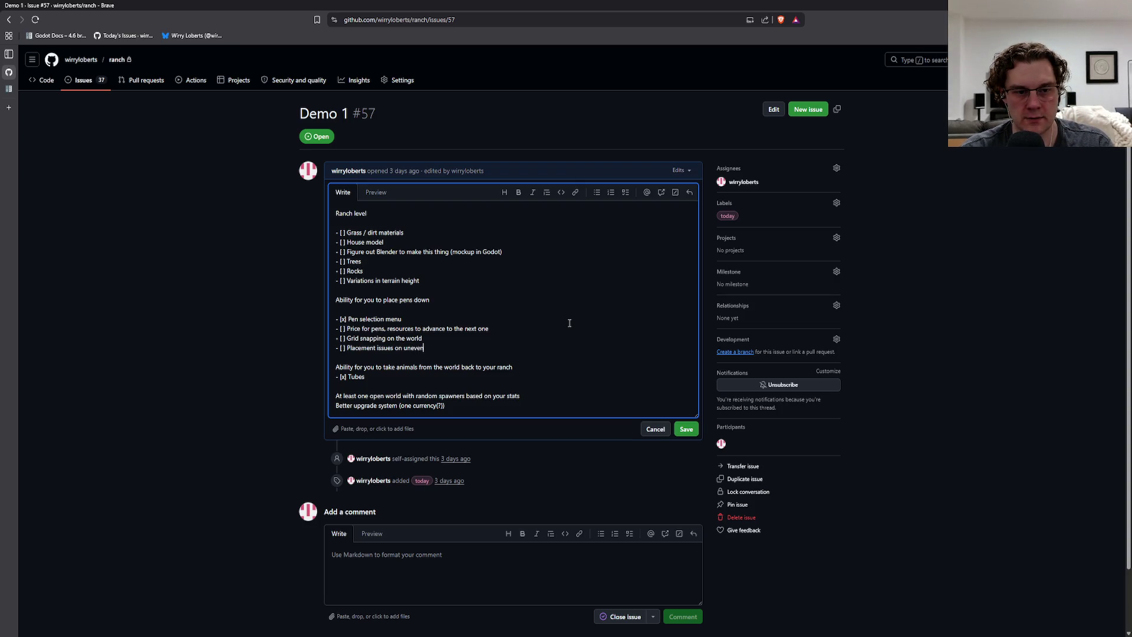
{"action": "type", "text": " terrain"}
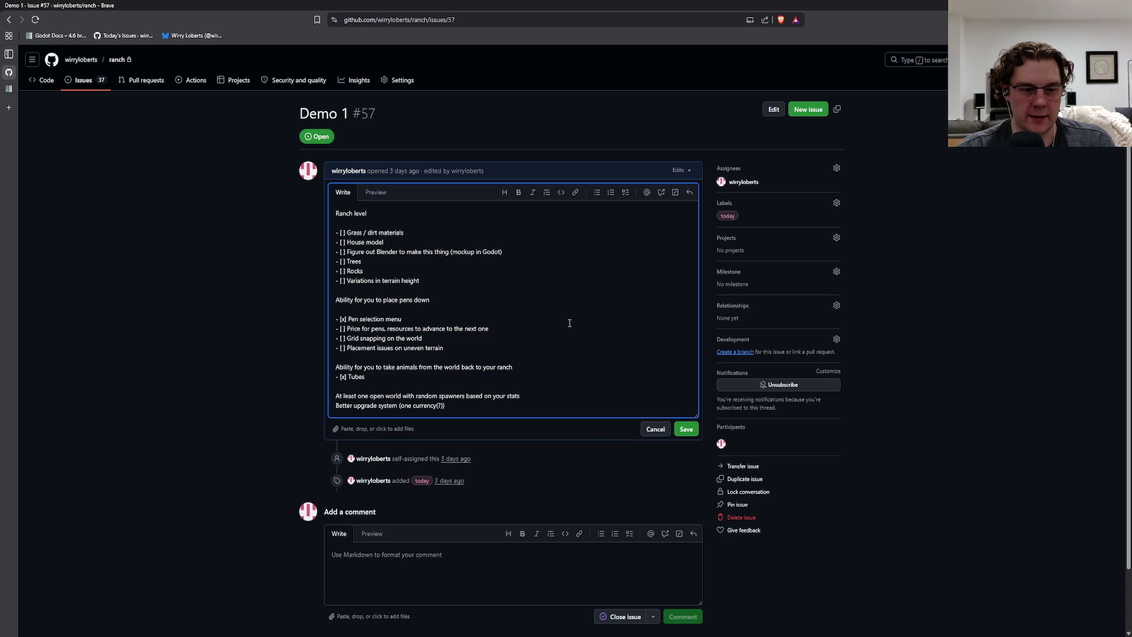
Add 'Fix tube model', 'Add fx' and 'Add sound' tasks under Tubes.
{"action": "key", "text": "Return"}
{"action": "type", "text": "Fix tube "}
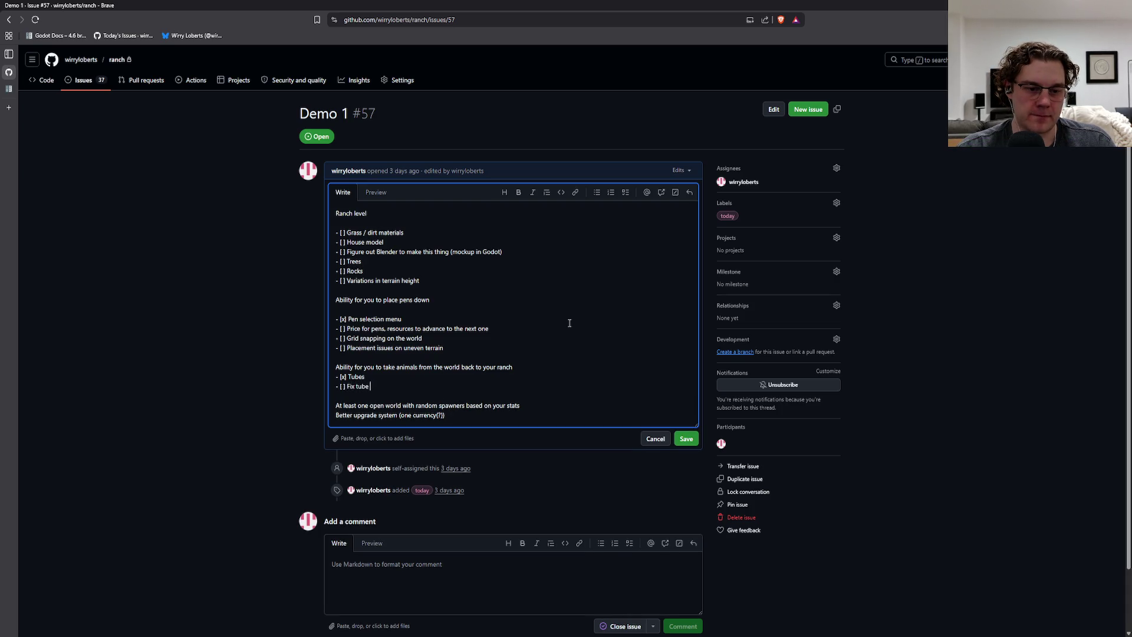
{"action": "type", "text": "model"}
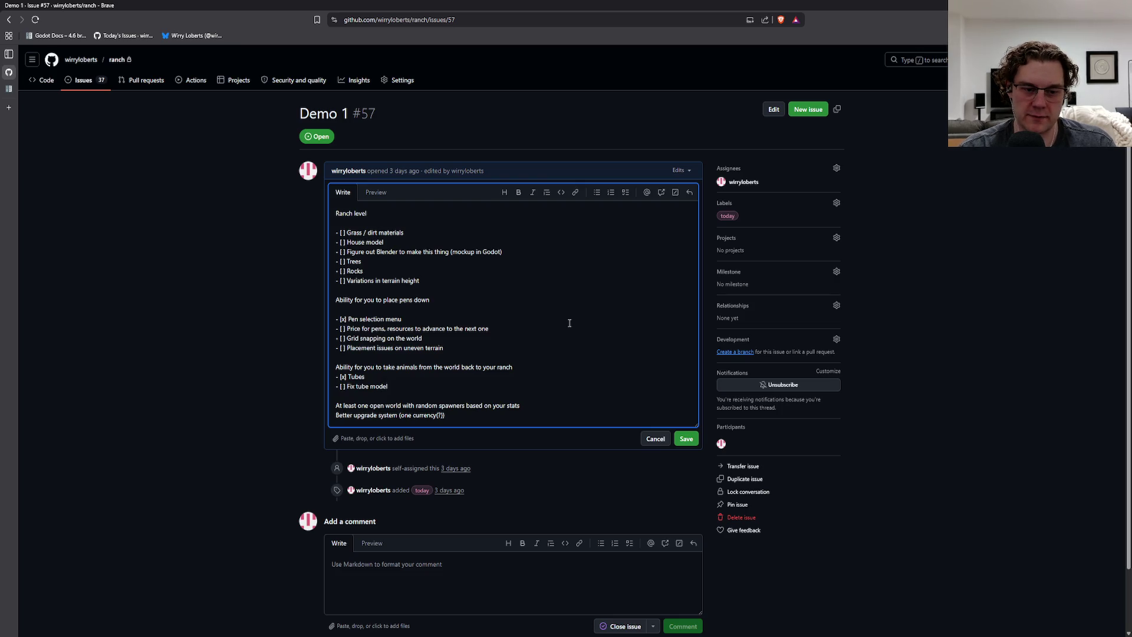
{"action": "key", "text": "Return"}
{"action": "type", "text": "Add fx"}
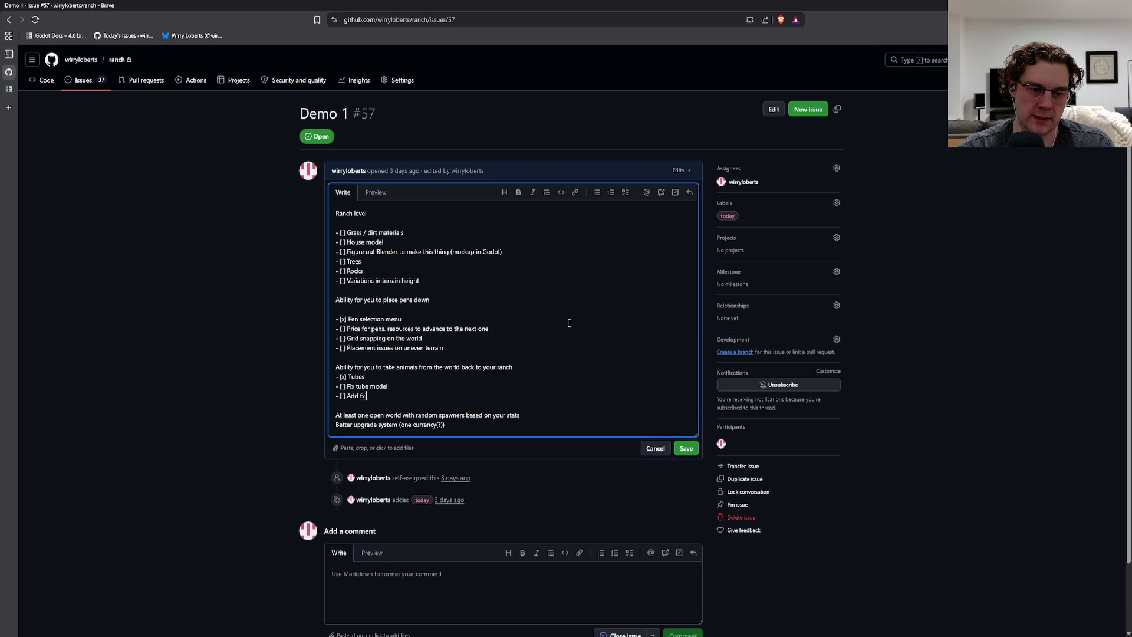
{"action": "key", "text": "Return"}
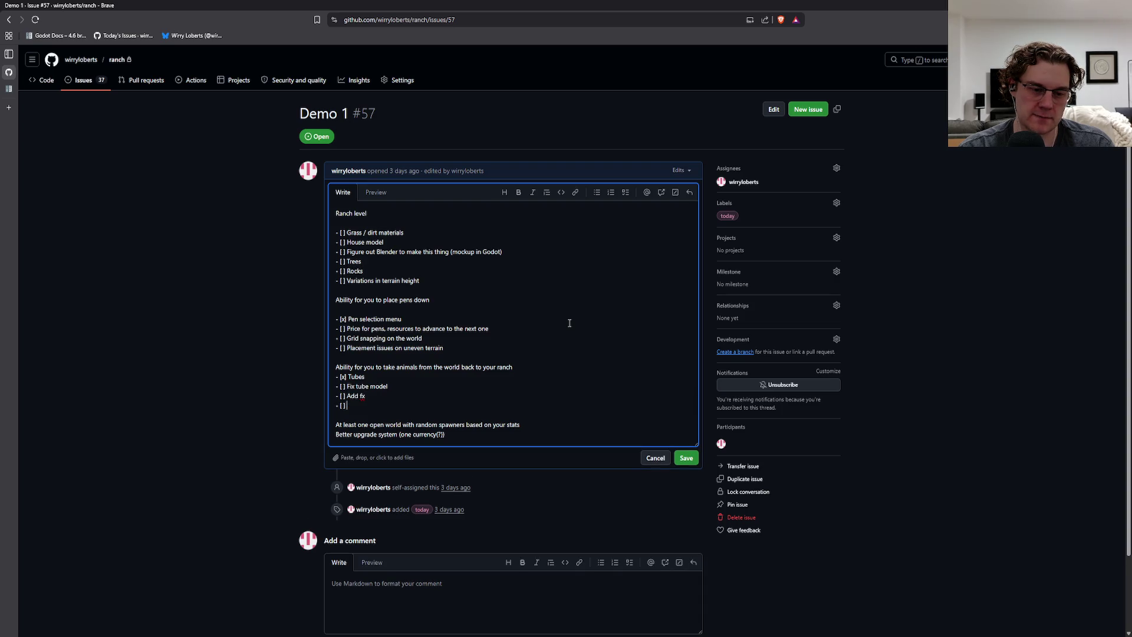
{"action": "type", "text": "Add sound"}
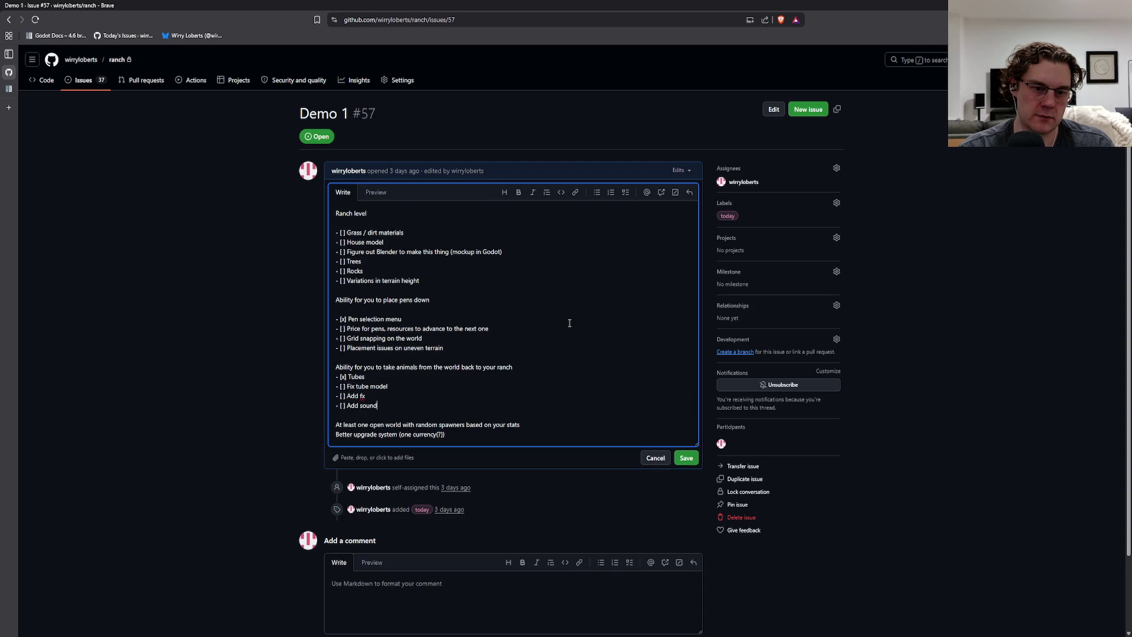
{"action": "key", "text": "Return"}
{"action": "key", "text": "Return"}
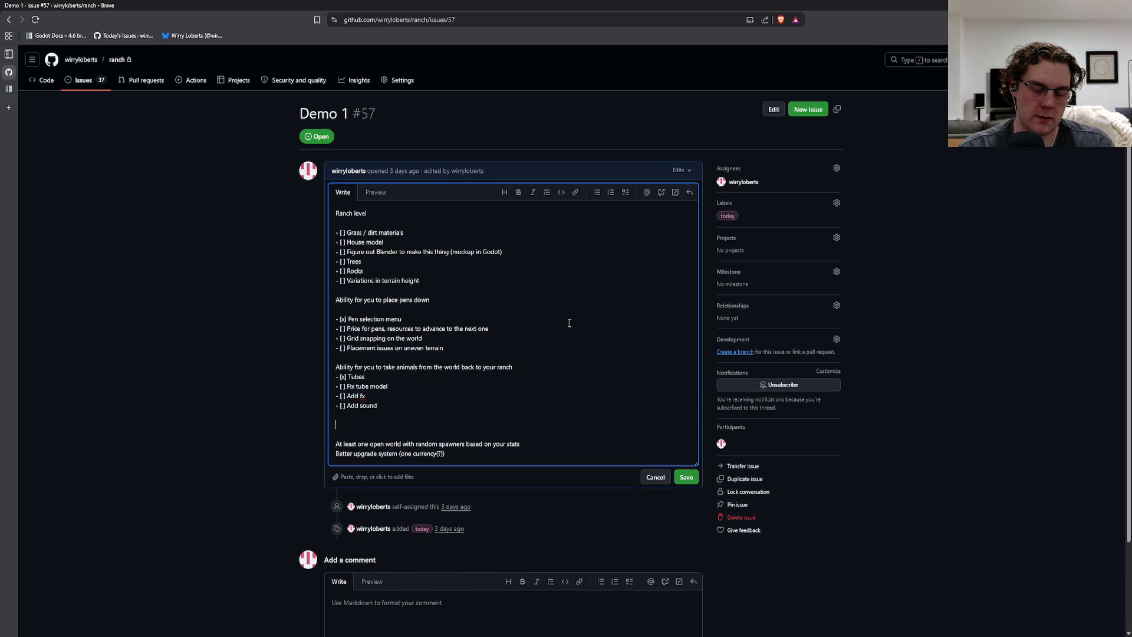
Add a Sounds heading with Background music tracks, Walking sound, Chick sound and Pig sound tasks.
{"action": "type", "text": "Sounds"}
{"action": "key", "text": "Return"}
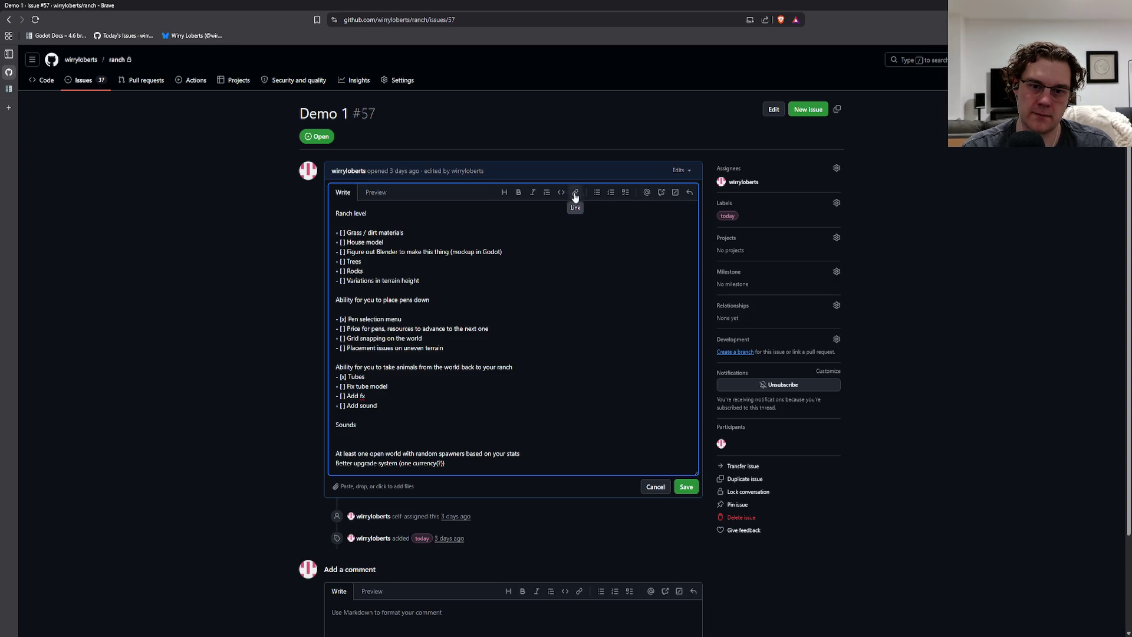
{"action": "left_click", "coordinate": [623, 194]}
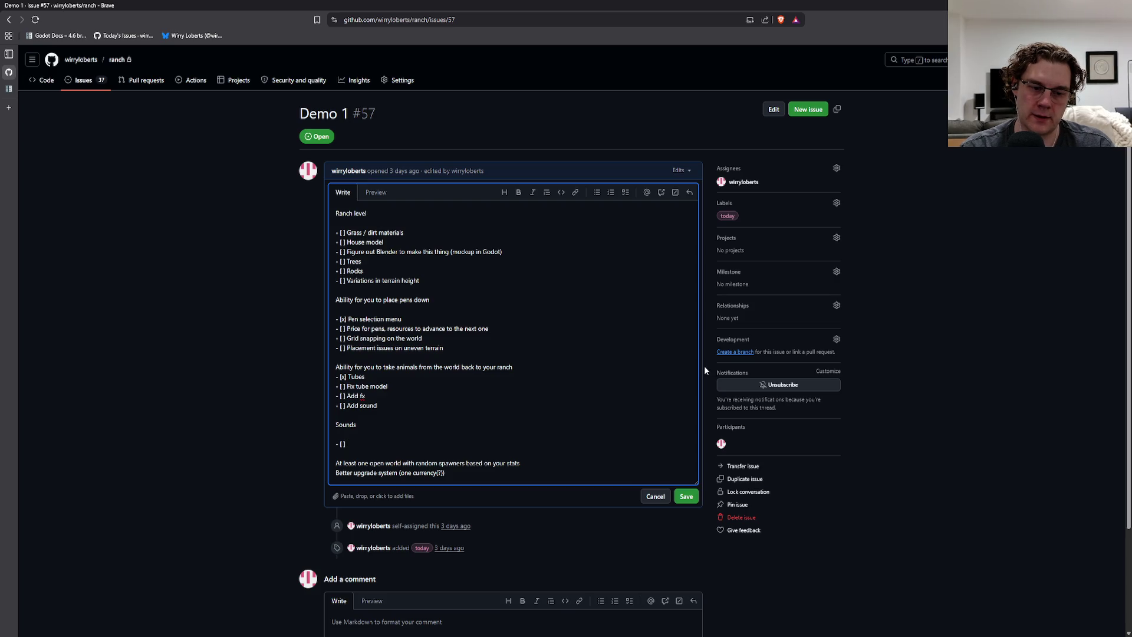
{"action": "type", "text": "Background music tracks"}
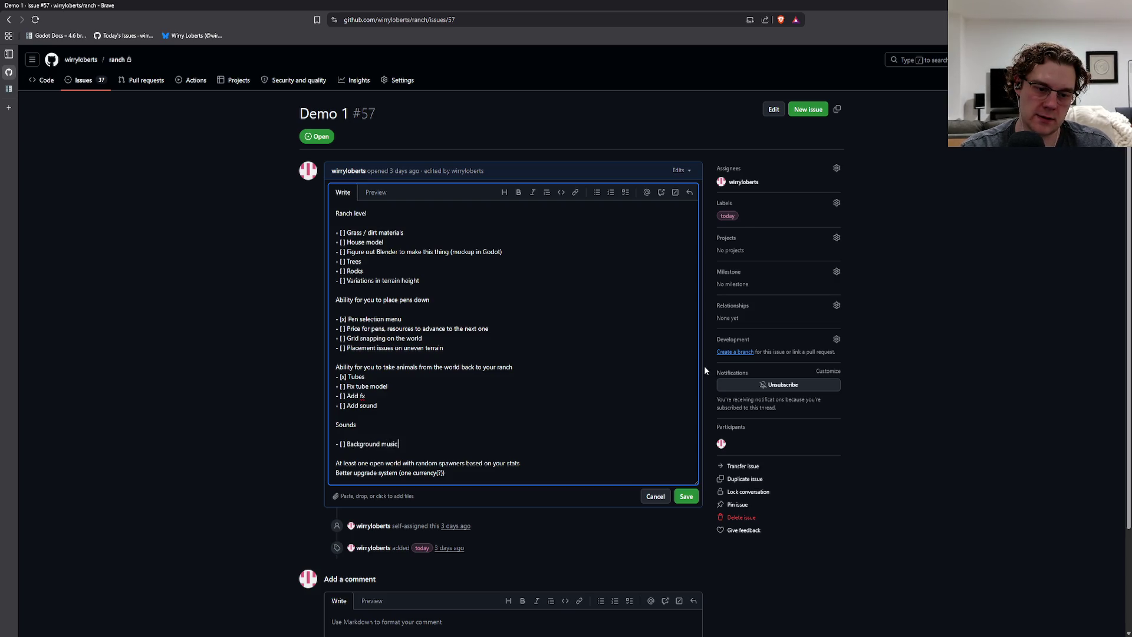
{"action": "key", "text": "Return"}
{"action": "type", "text": "Wa"}
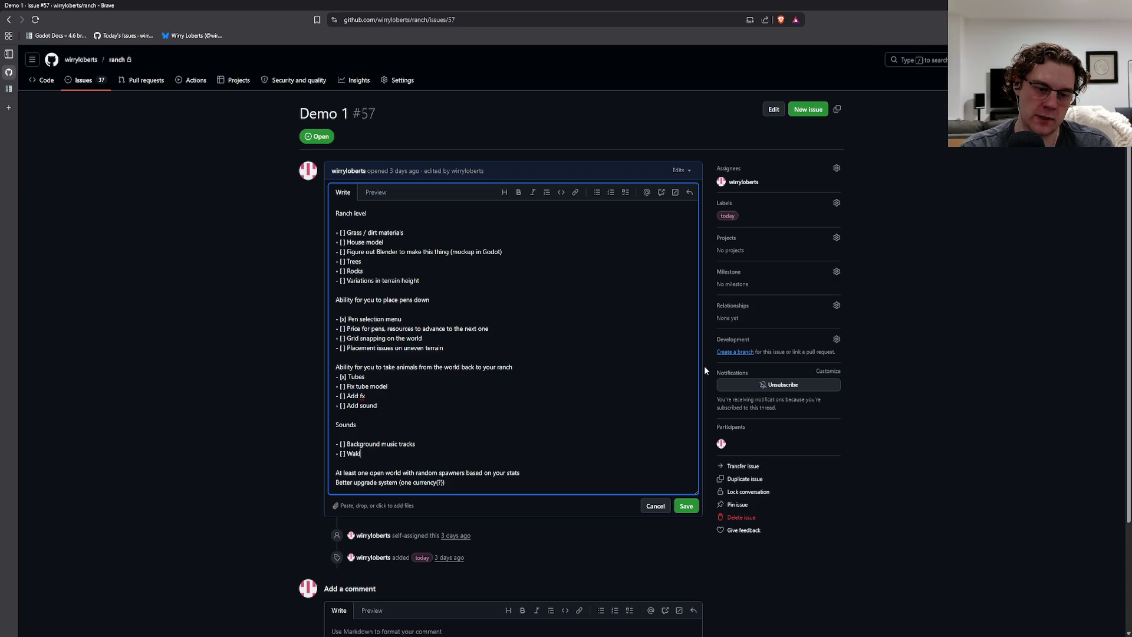
{"action": "type", "text": "lking sound"}
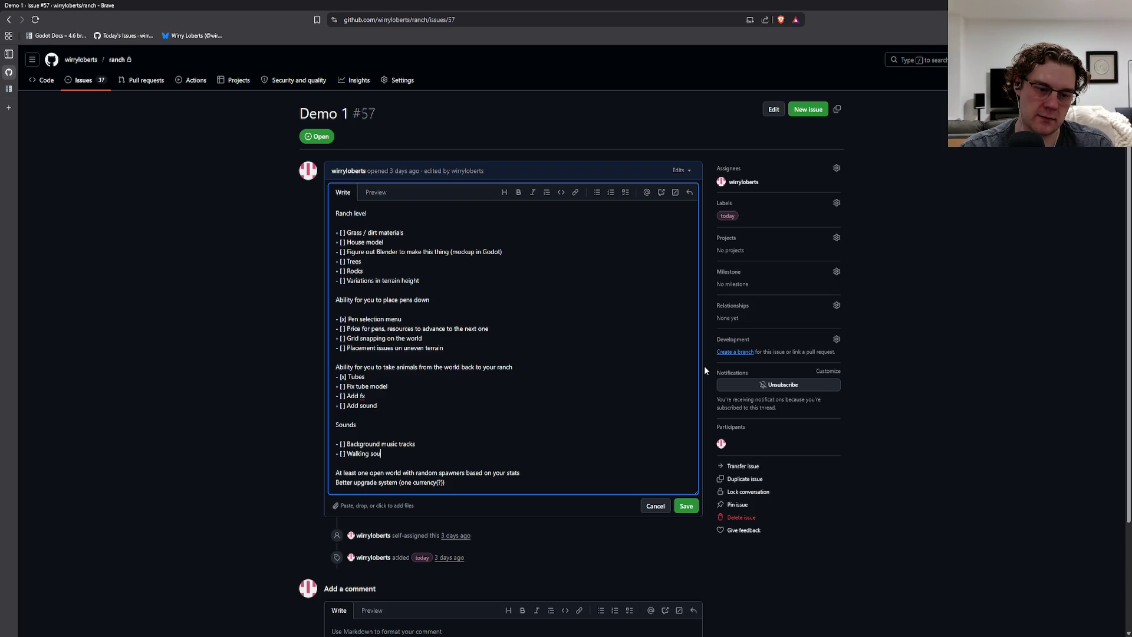
{"action": "key", "text": "Return"}
{"action": "type", "text": "Chick"}
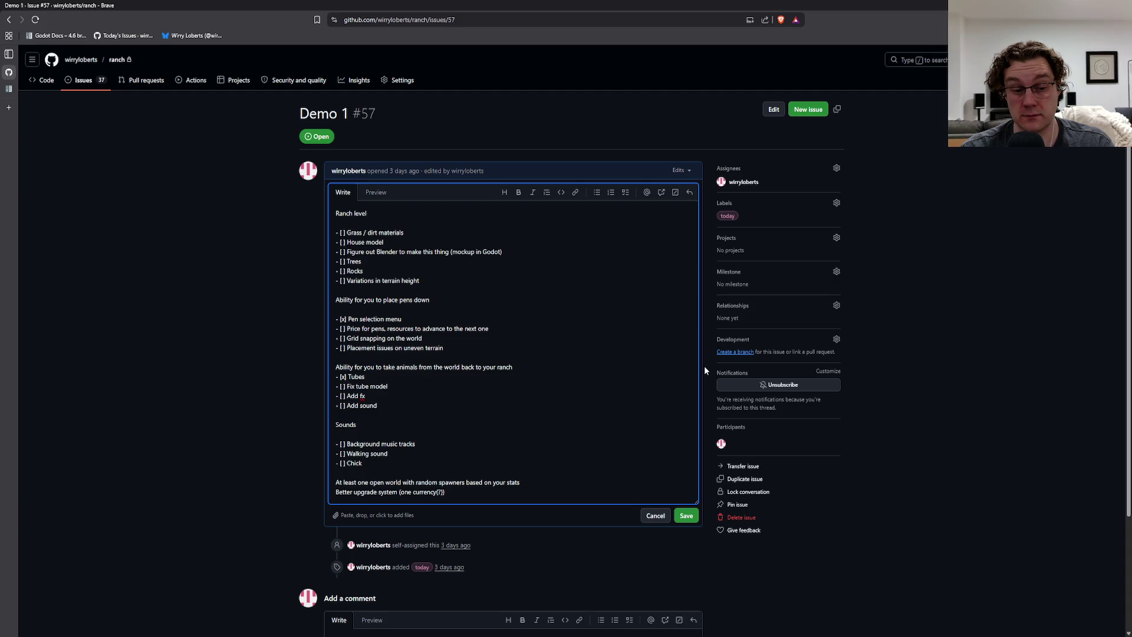
{"action": "type", "text": " sound"}
{"action": "key", "text": "Return"}
{"action": "type", "text": "Pig sound"}
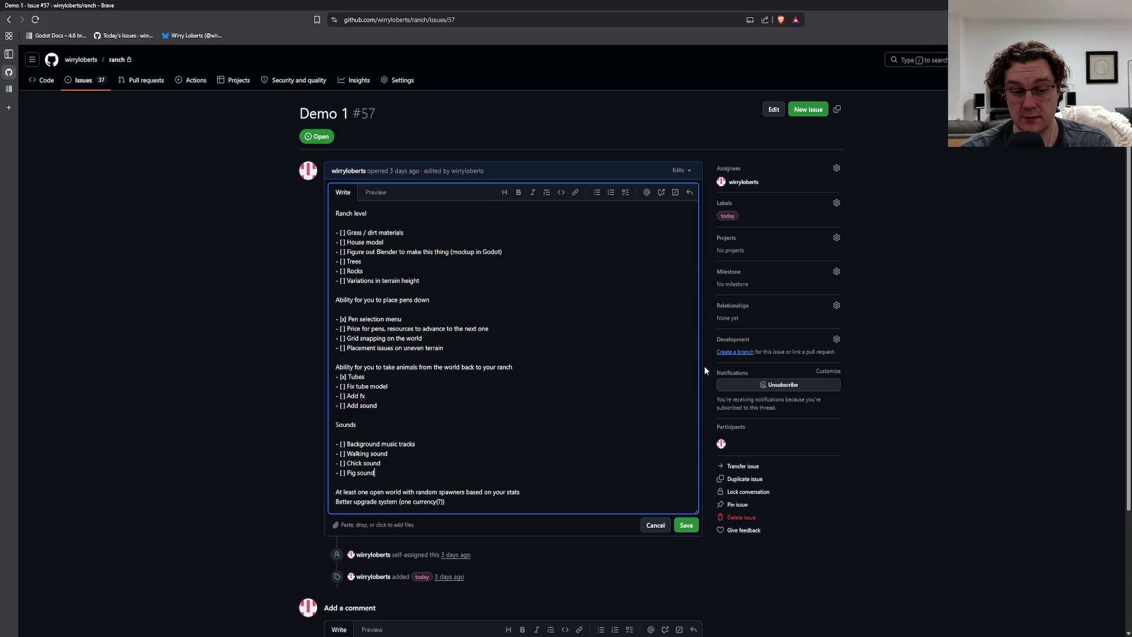
Add sound tasks for flapping when flying and 'Panic indication noise'.
{"action": "key", "text": "Return"}
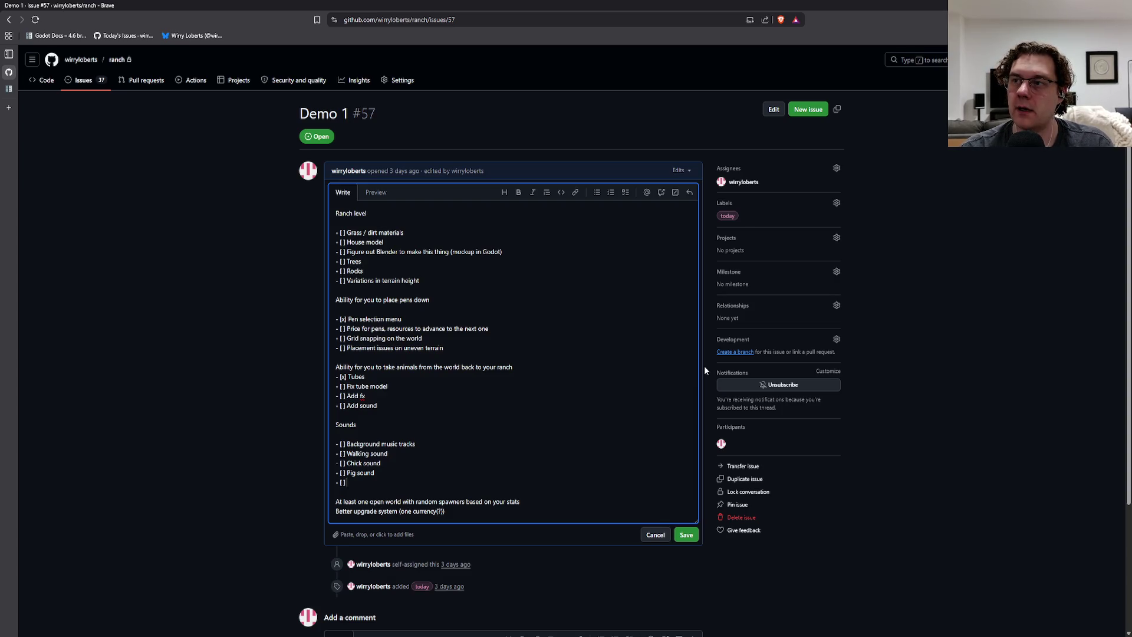
{"action": "type", "text": "Flapping"}
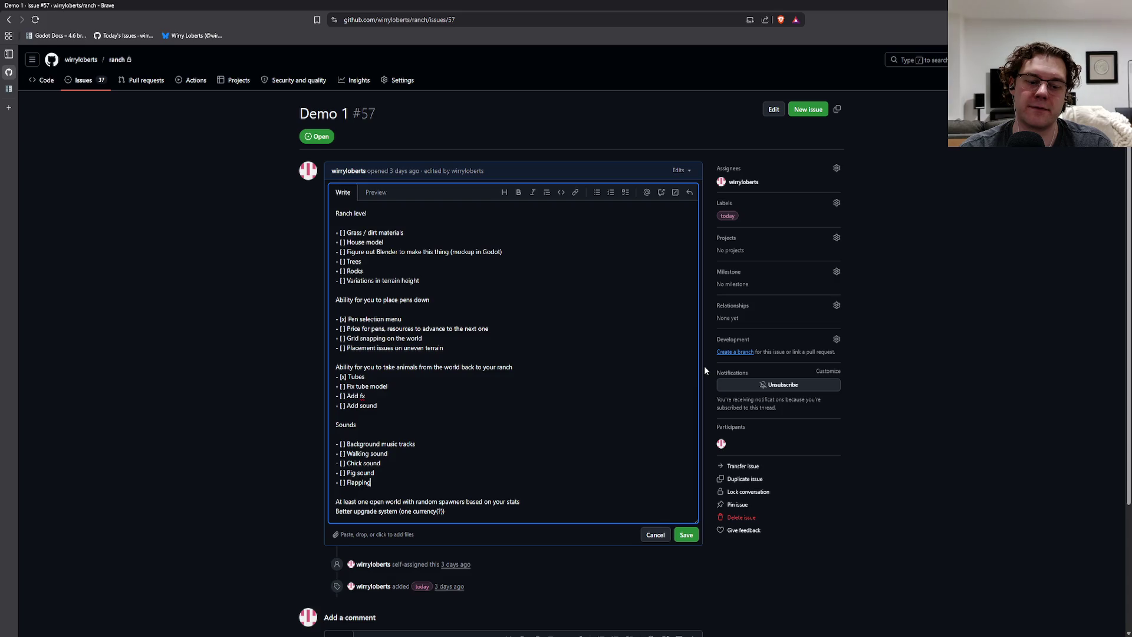
{"action": "type", "text": " sound when they're flying"}
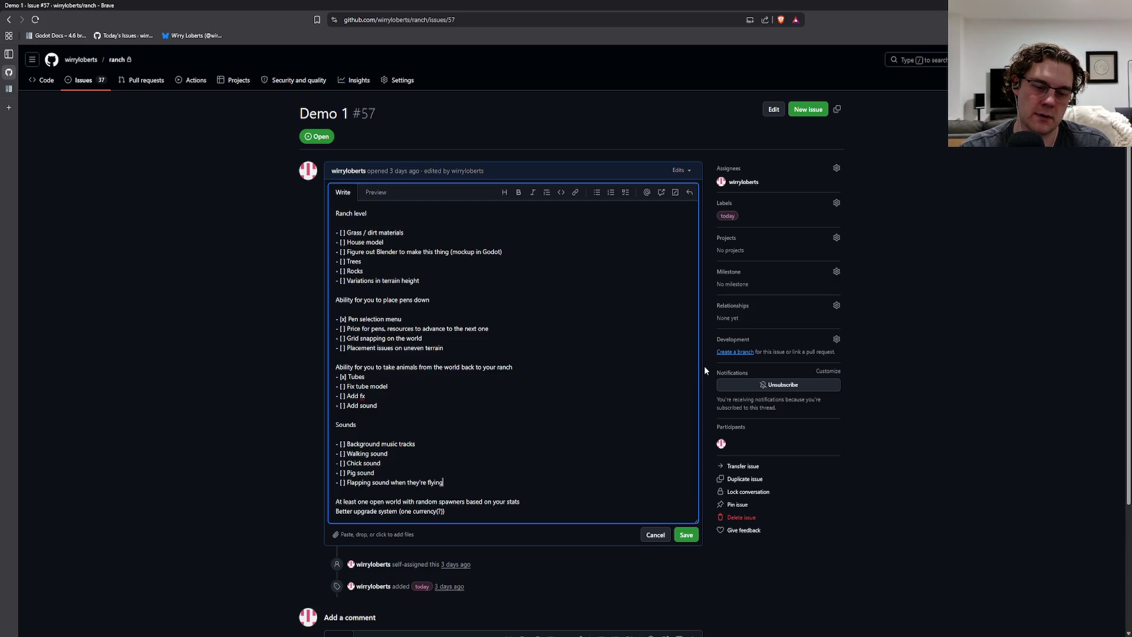
{"action": "key", "text": "Return"}
{"action": "type", "text": "Panic n"}
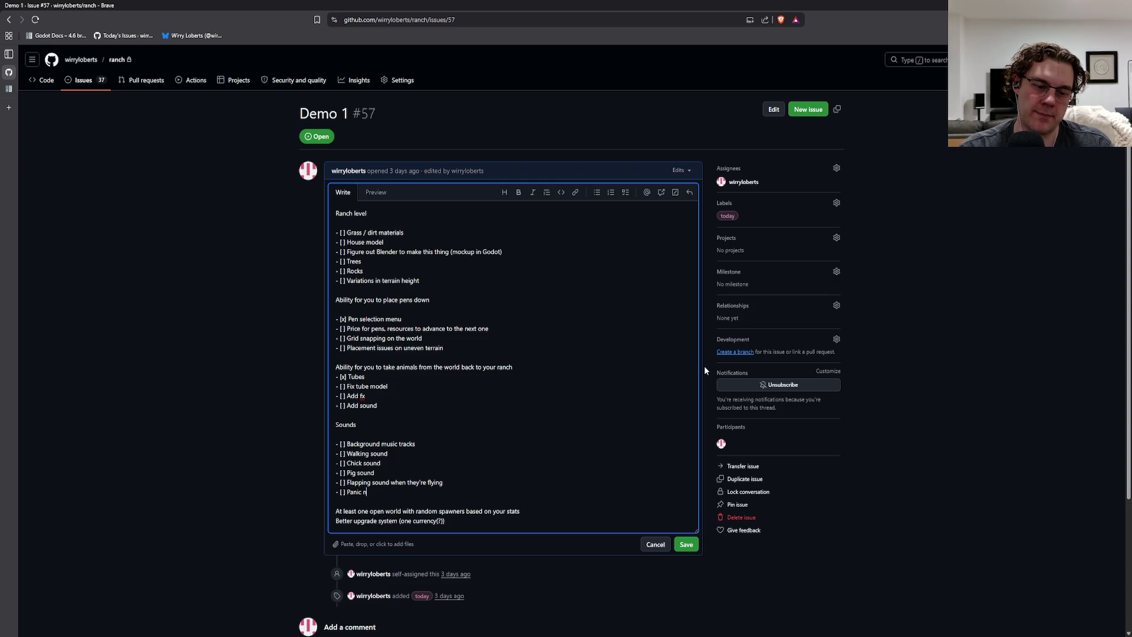
{"action": "key", "text": "BackSpace"}
{"action": "type", "text": "indication noise"}
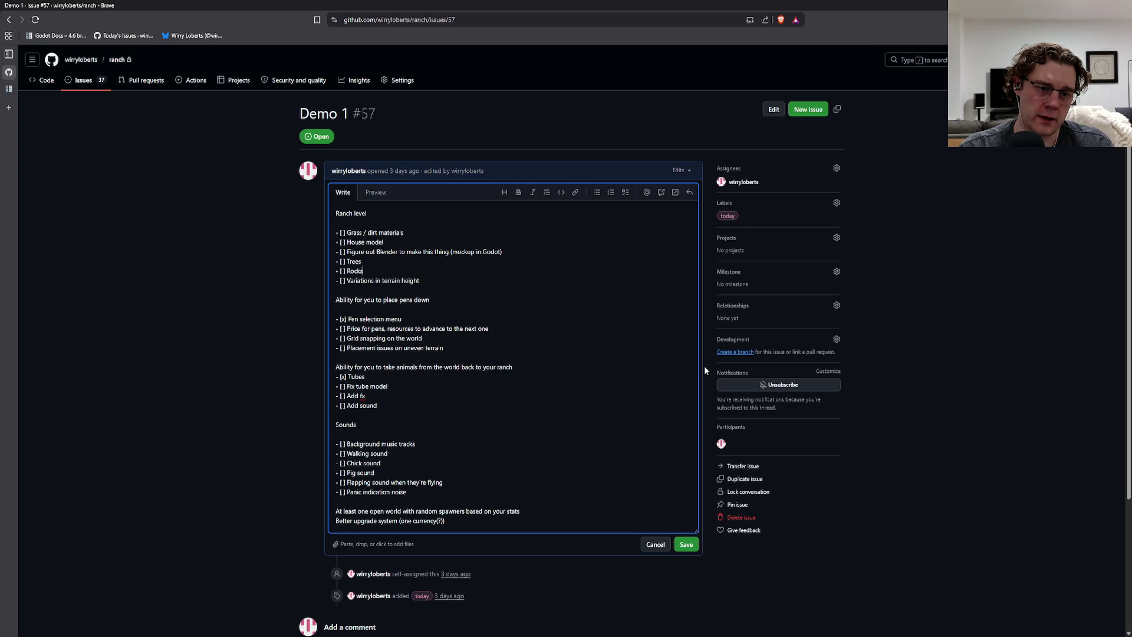
{"action": "key", "text": "Down"}
{"action": "key", "text": "Down"}
{"action": "key", "text": "Return"}
{"action": "key", "text": "Return"}
Add an Animal heading with a task about kicking up dirt or grass while walking.
{"action": "type", "text": "Animal f"}
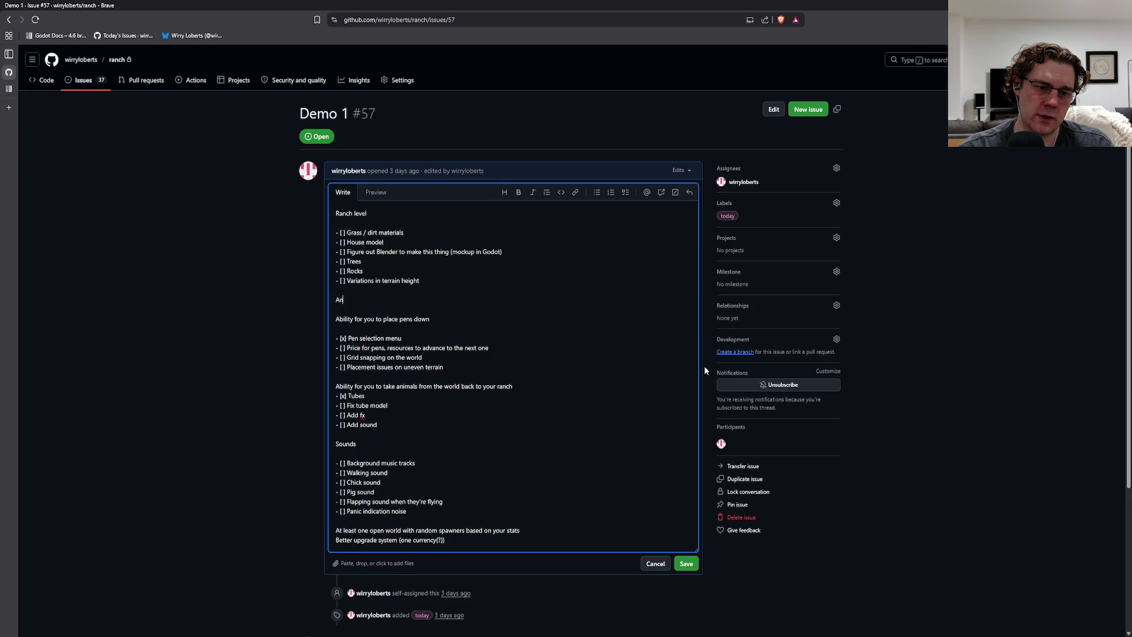
{"action": "key", "text": "BackSpace"}
{"action": "key", "text": "Return"}
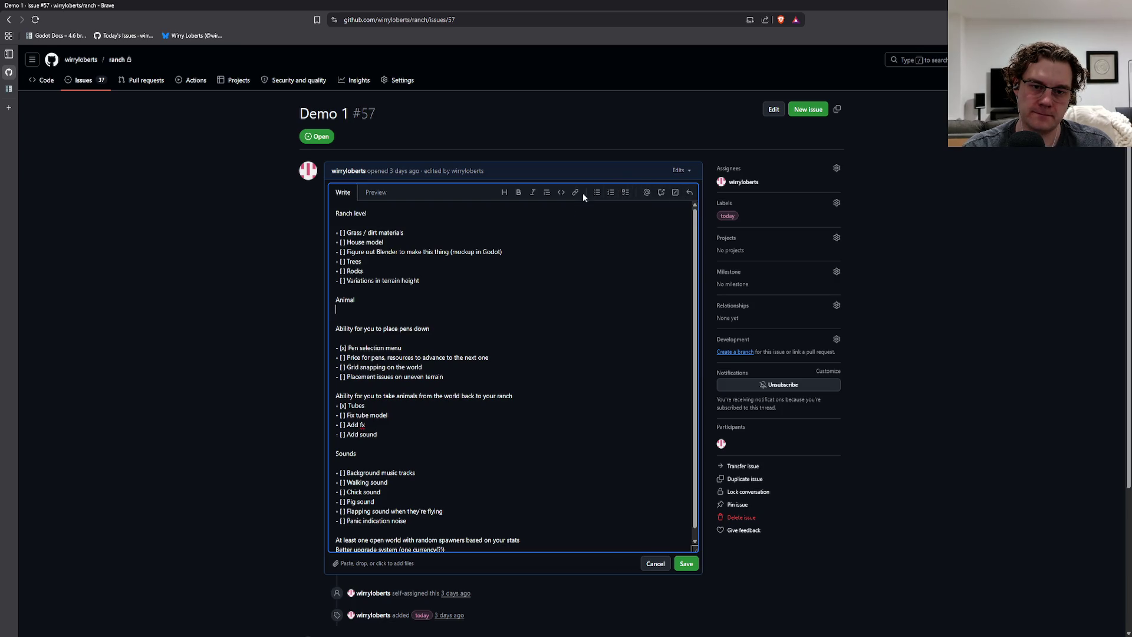
{"action": "left_click", "coordinate": [625, 193]}
{"action": "type", "text": "I think th"}
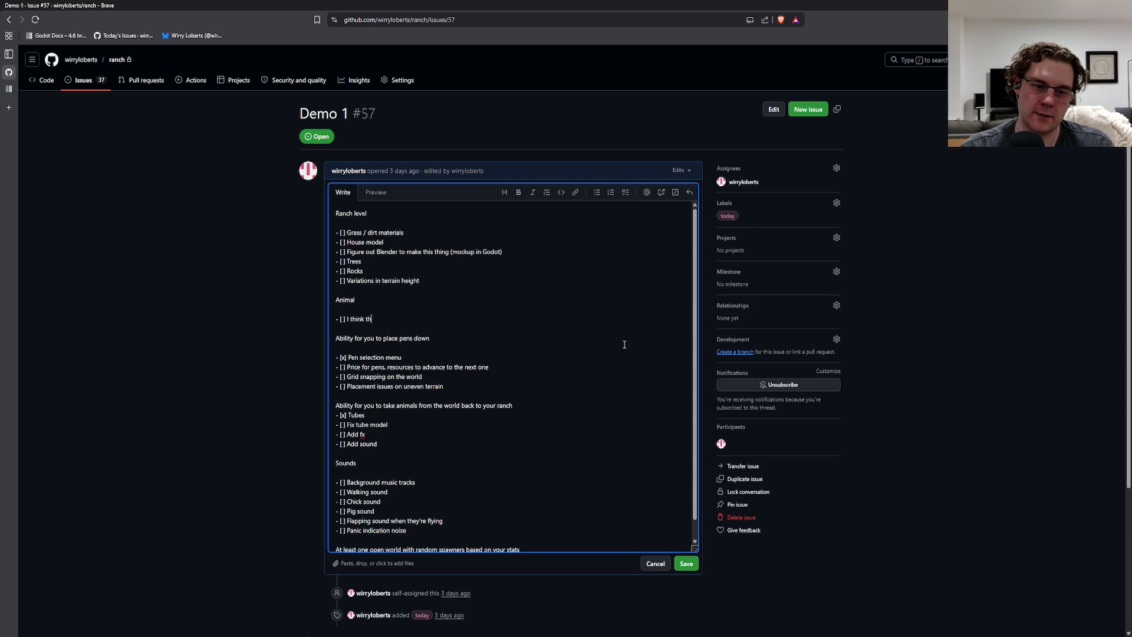
{"action": "type", "text": "ey should kick u"}
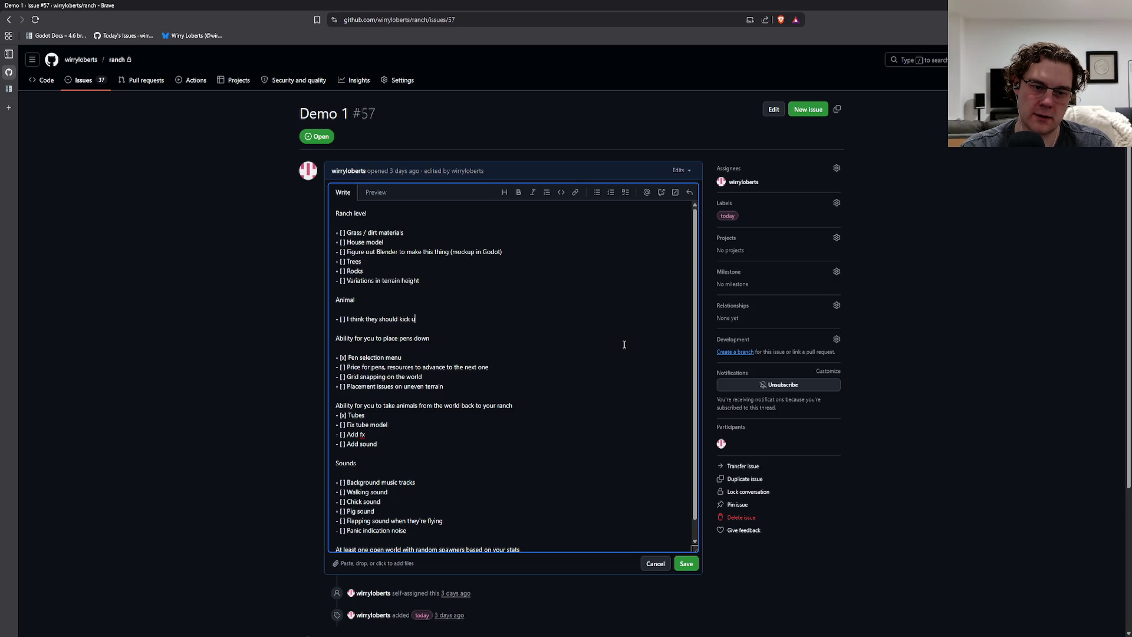
{"action": "type", "text": "p dirt or gras"}
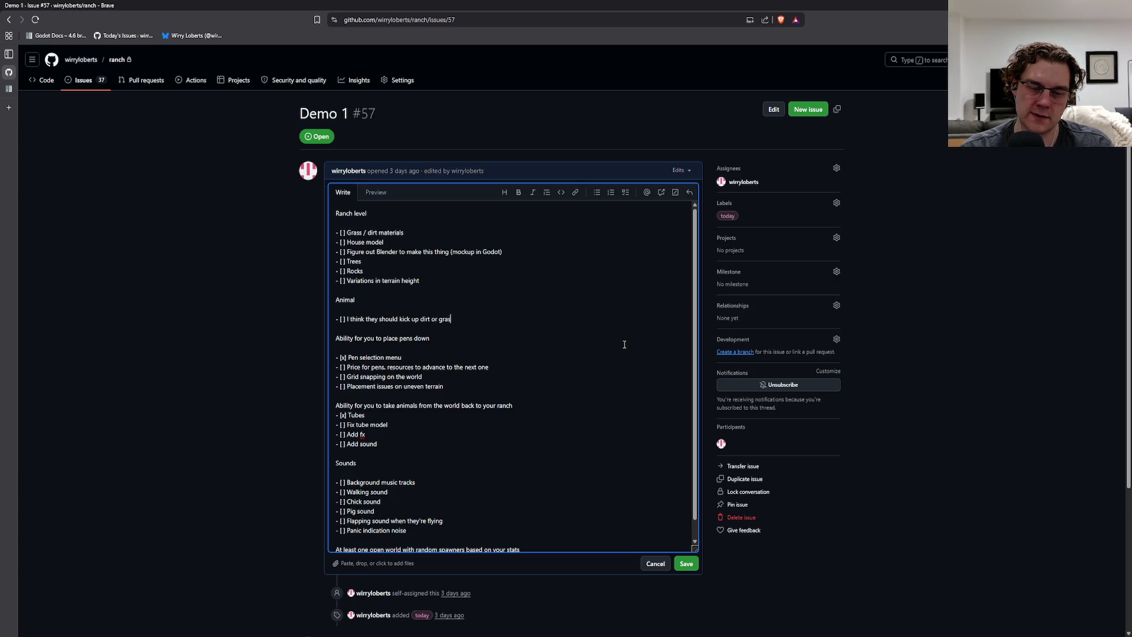
{"action": "type", "text": "s depending on what they"}
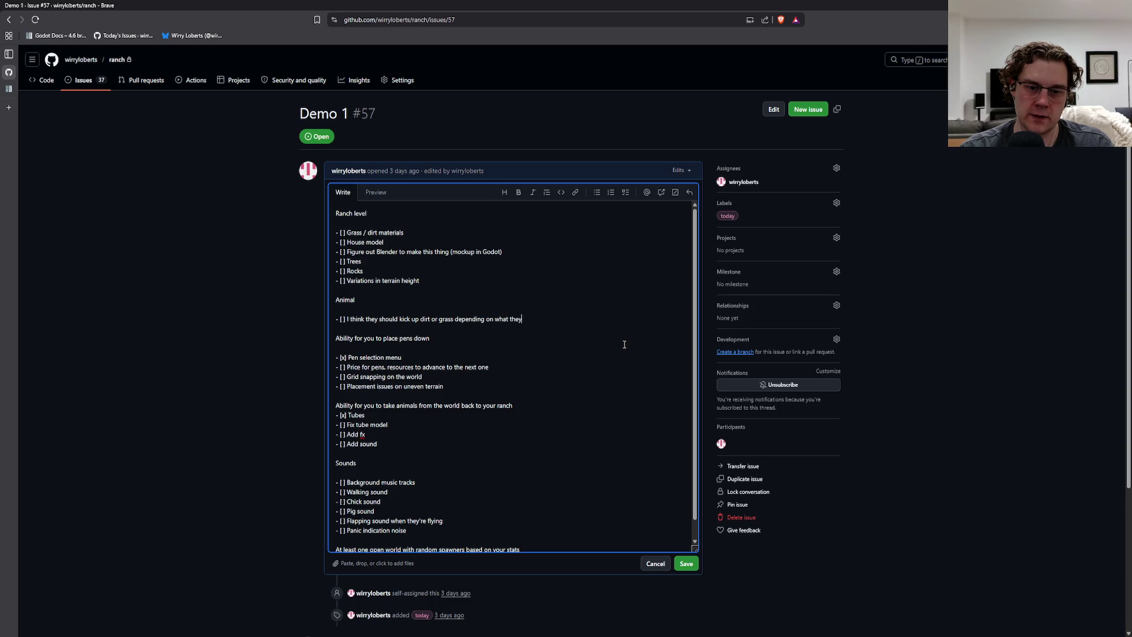
{"action": "type", "text": "'re walking on"}
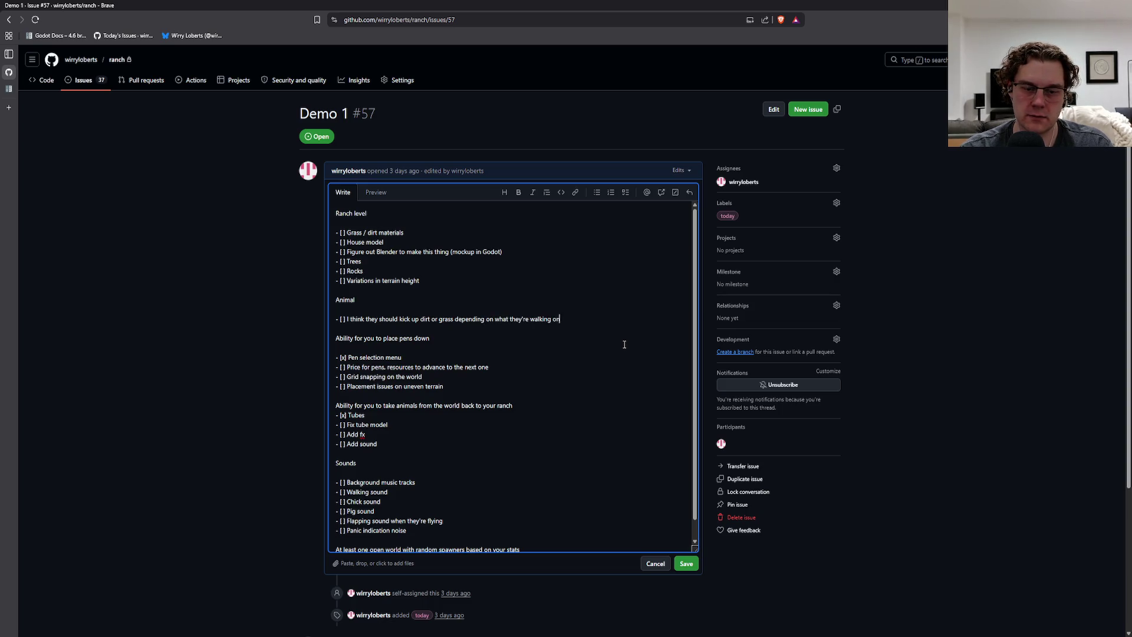
{"action": "key", "text": "Return"}
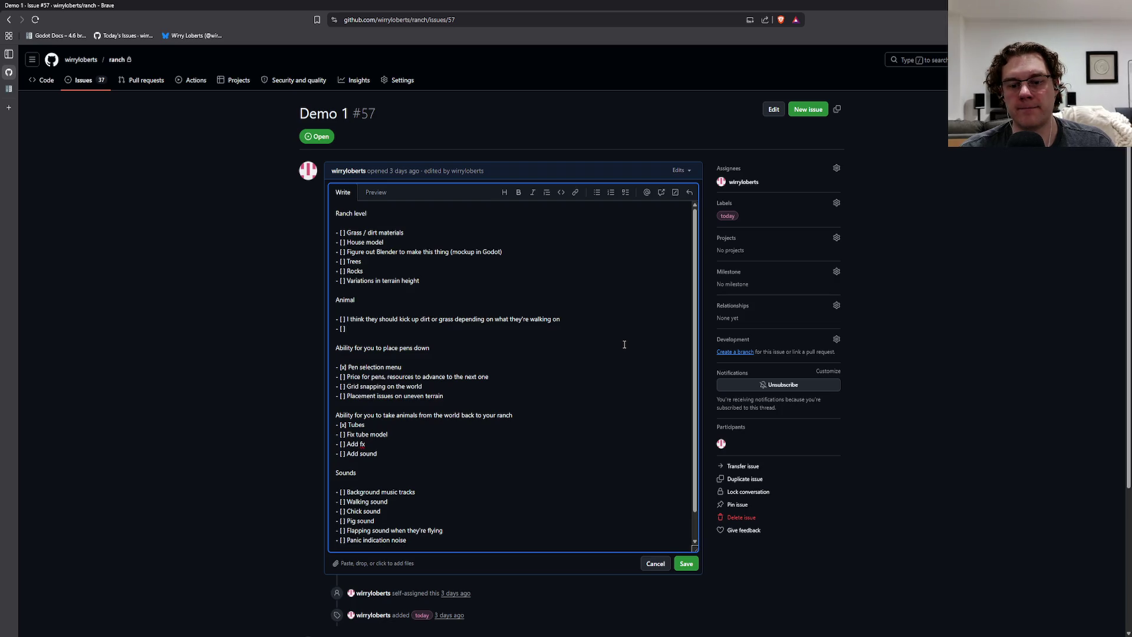
Add the task 'When panicked, there should be an extra dramatic particle effect'.
{"action": "type", "text": "When panicke"}
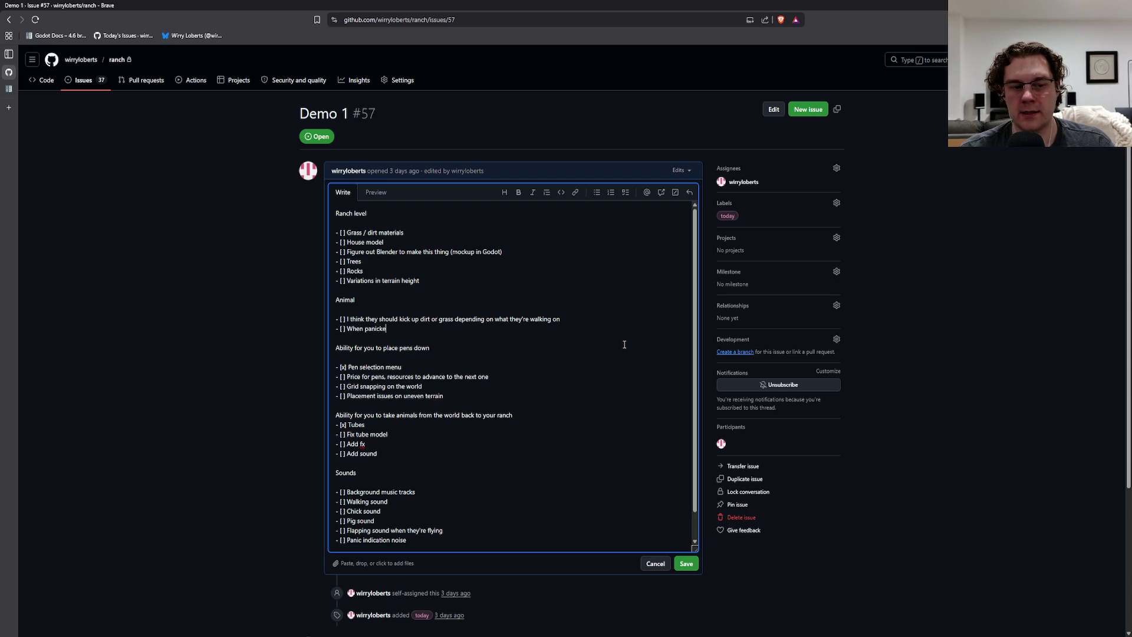
{"action": "type", "text": "d, there sho"}
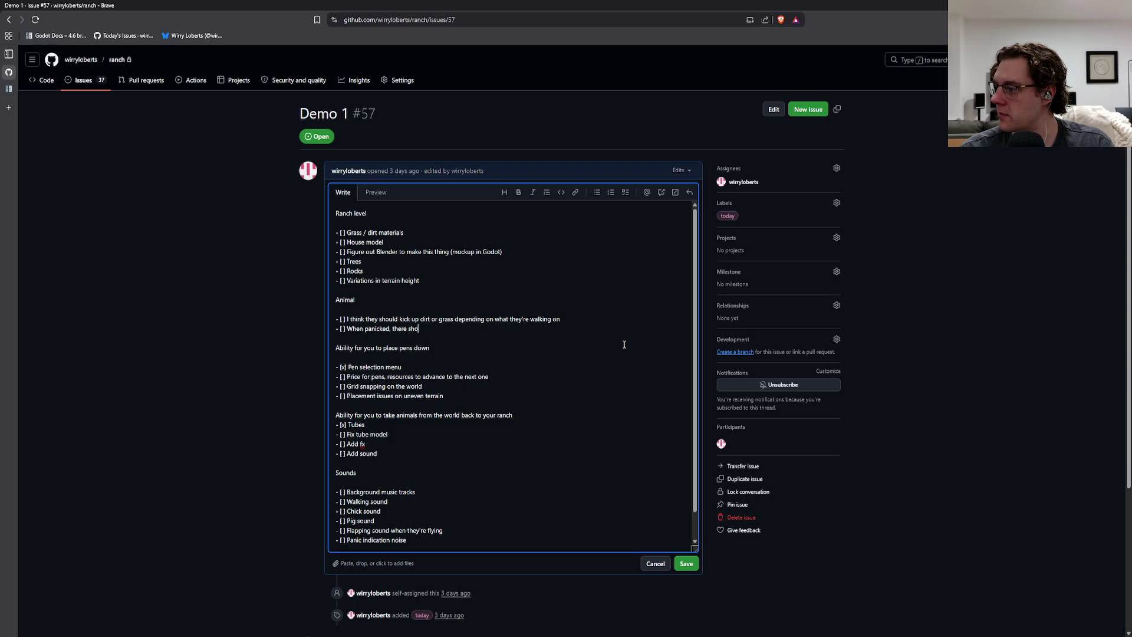
{"action": "type", "text": "uld be like"}
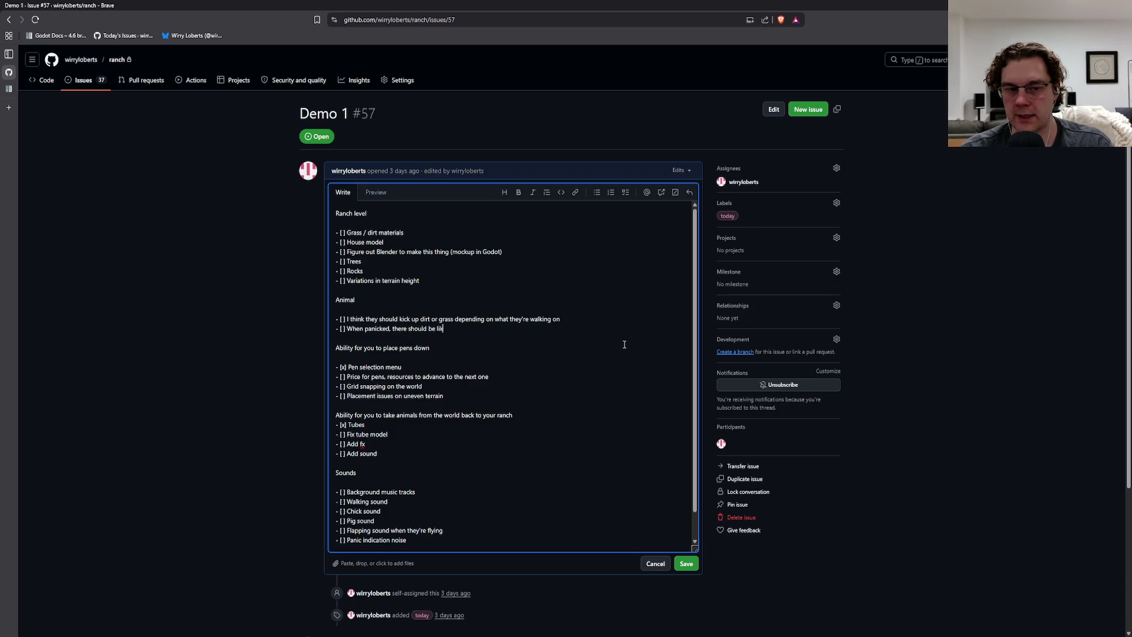
{"action": "key", "text": "BackSpace"}
{"action": "key", "text": "BackSpace"}
{"action": "key", "text": "BackSpace"}
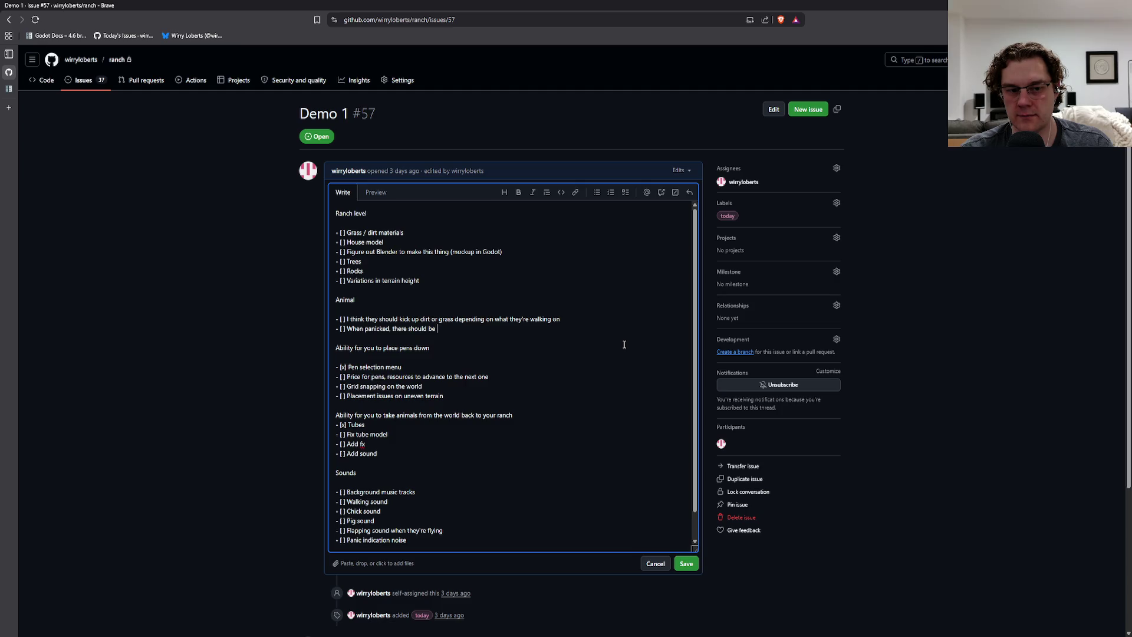
{"action": "type", "text": "an extra"}
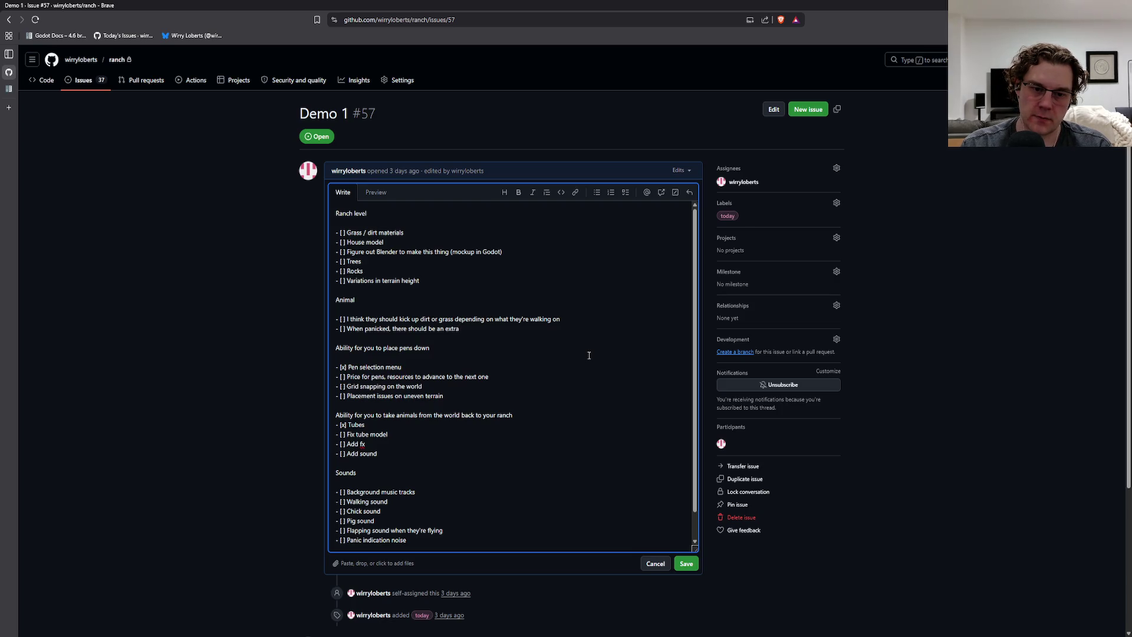
{"action": "type", "text": "particle effect for"}
{"action": "key", "text": "BackSpace"}
{"action": "key", "text": "BackSpace"}
{"action": "key", "text": "BackSpace"}
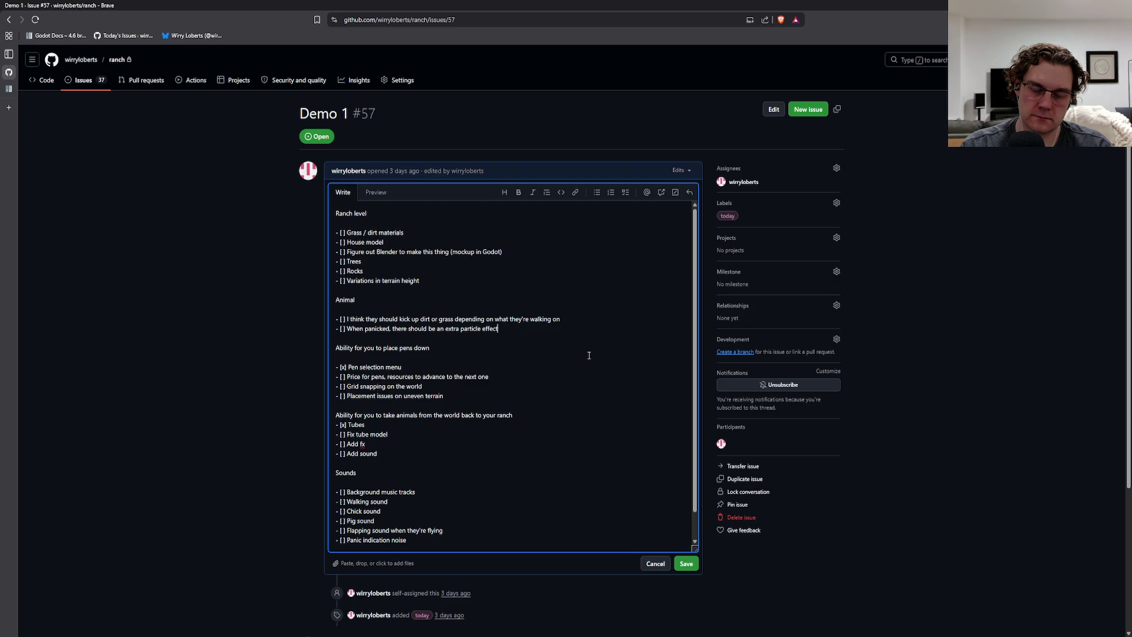
{"action": "key", "text": "ctrl+BackSpace"}
{"action": "key", "text": "ctrl+BackSpace"}
{"action": "key", "text": "ctrl+BackSpace"}
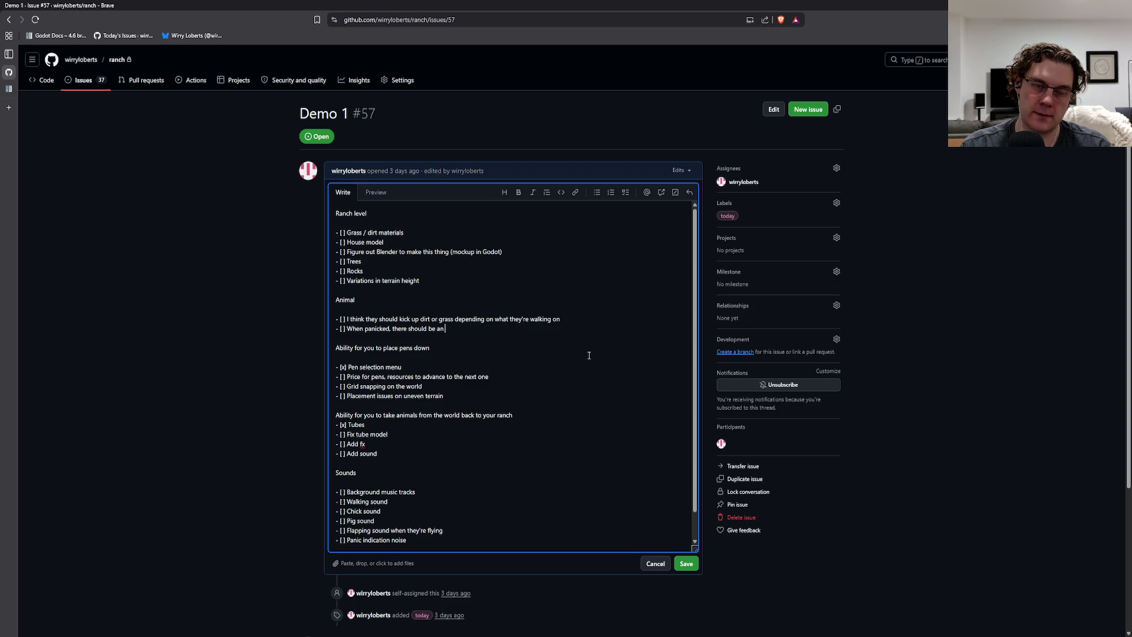
{"action": "type", "text": "e"}
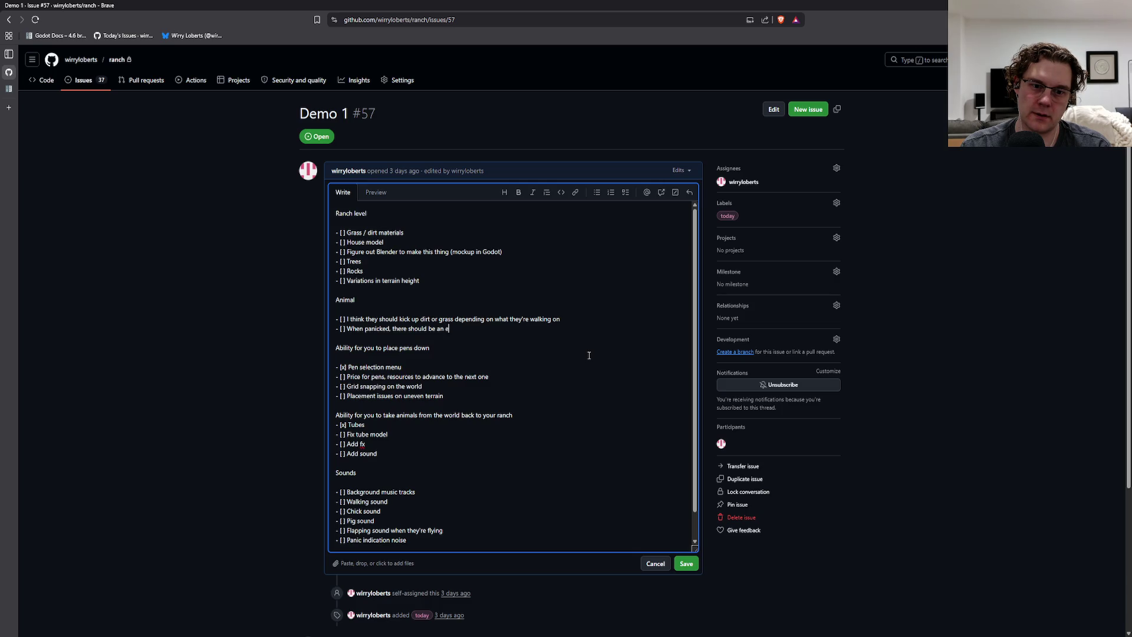
{"action": "type", "text": "xtra dramatic par"}
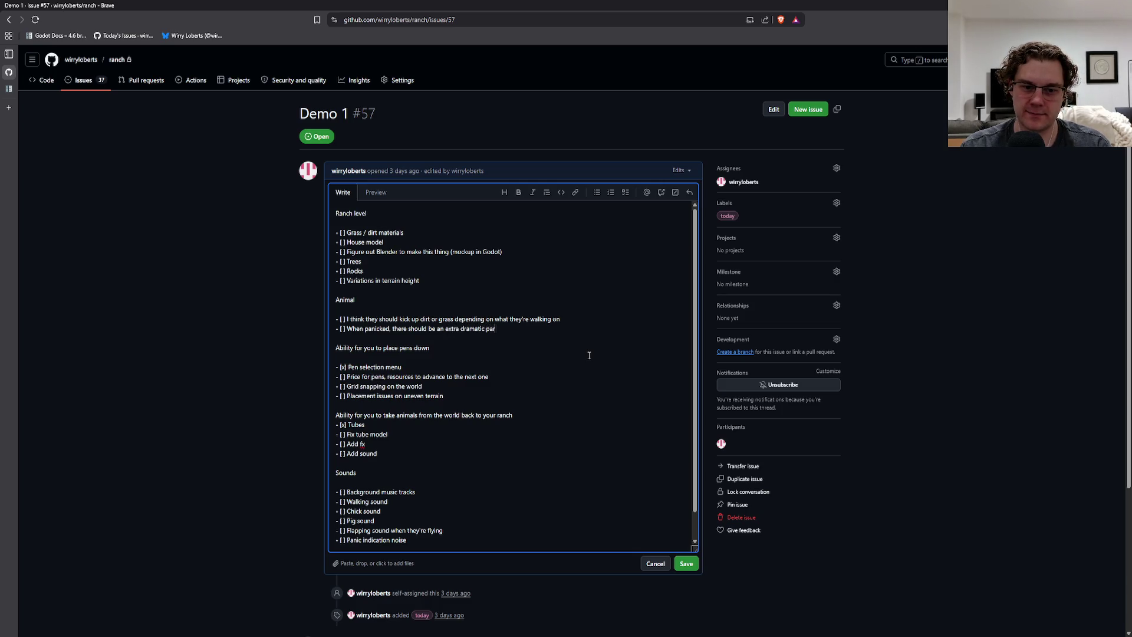
{"action": "type", "text": "ticle effect"}
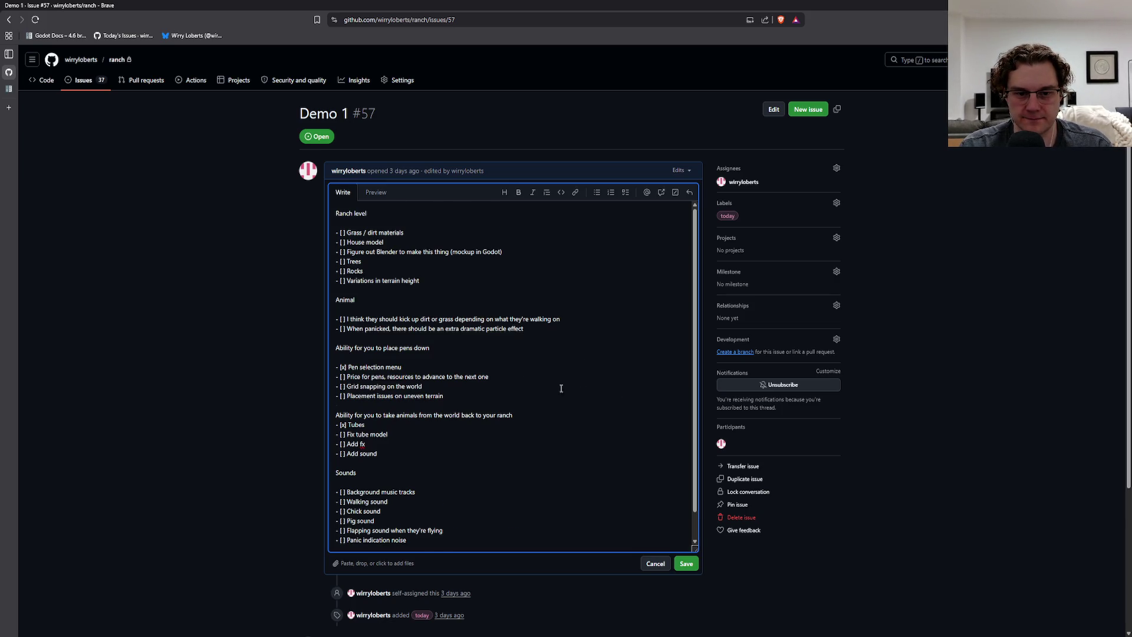
{"action": "scroll", "coordinate": [515, 316], "scroll_direction": "down", "scroll_amount": 2}
{"action": "left_click", "coordinate": [545, 277]}
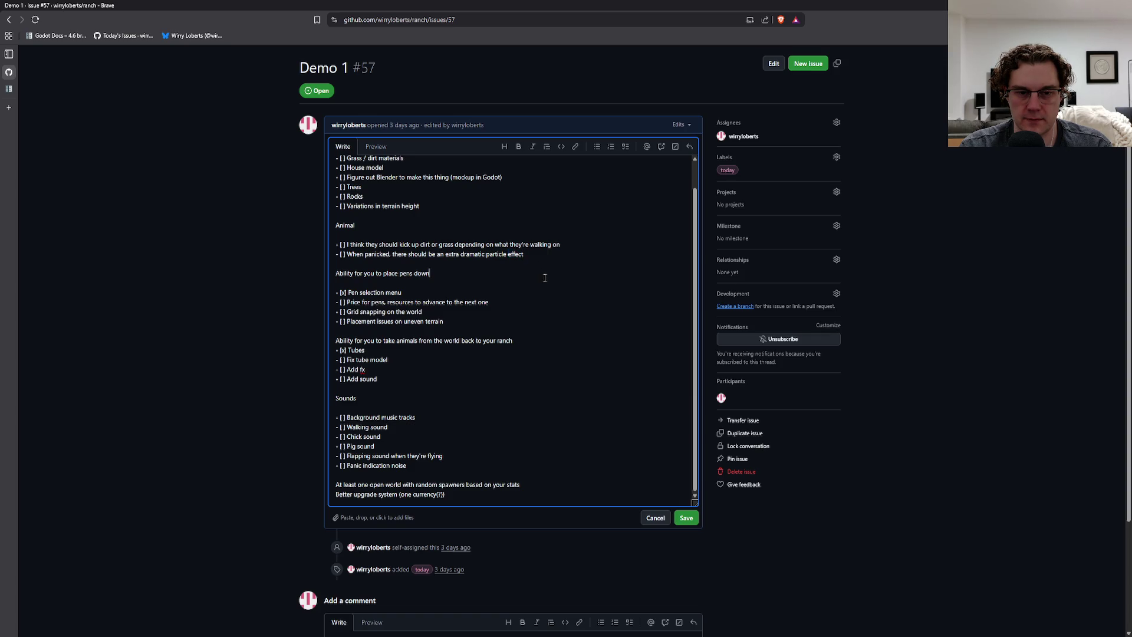
{"action": "scroll", "coordinate": [556, 354], "scroll_direction": "down", "scroll_amount": 2}
{"action": "scroll", "coordinate": [560, 401], "scroll_direction": "up", "scroll_amount": 6}
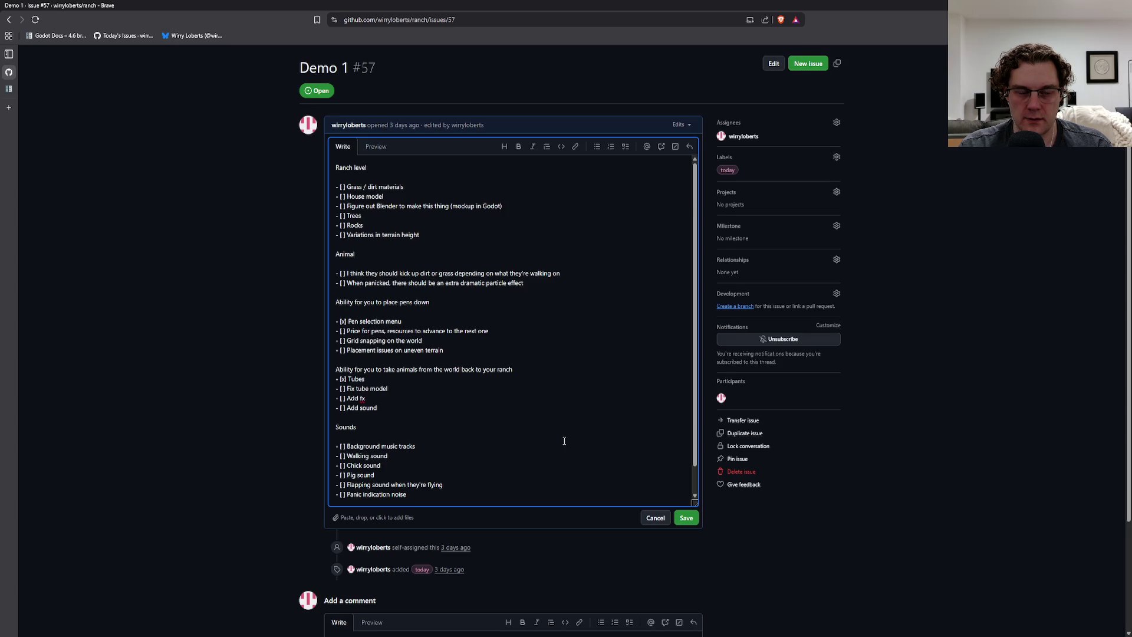
{"action": "scroll", "coordinate": [613, 483], "scroll_direction": "down", "scroll_amount": 1}
Save the edited Demo 1 checklist and open the today-labelled open issues via bookmark.
{"action": "left_click", "coordinate": [683, 518]}
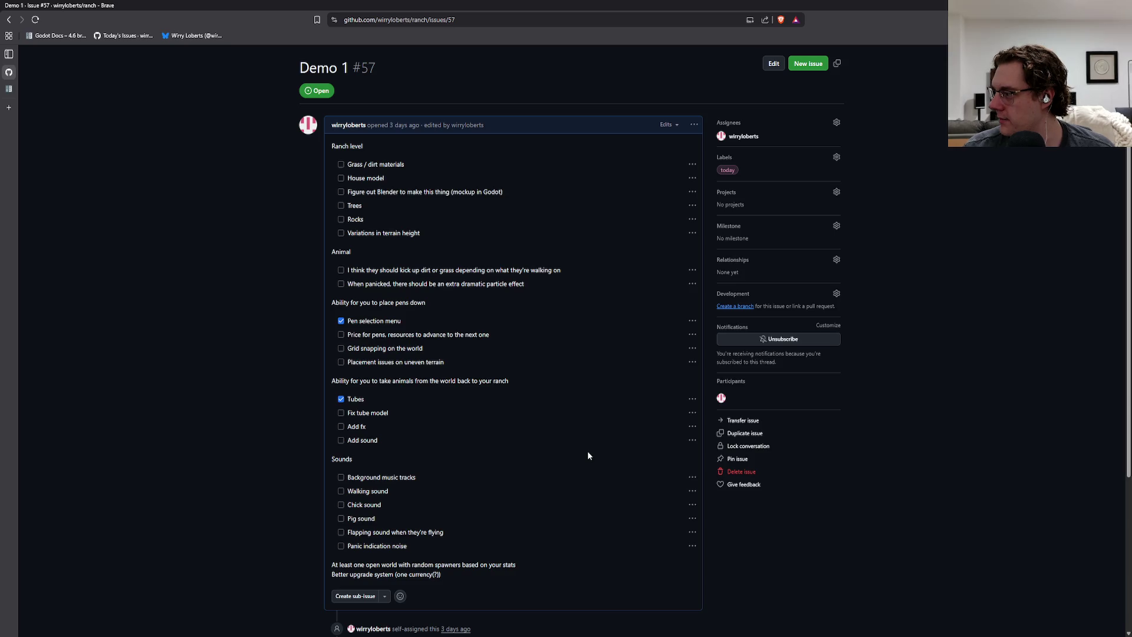
{"action": "scroll", "coordinate": [587, 455], "scroll_direction": "up", "scroll_amount": 1}
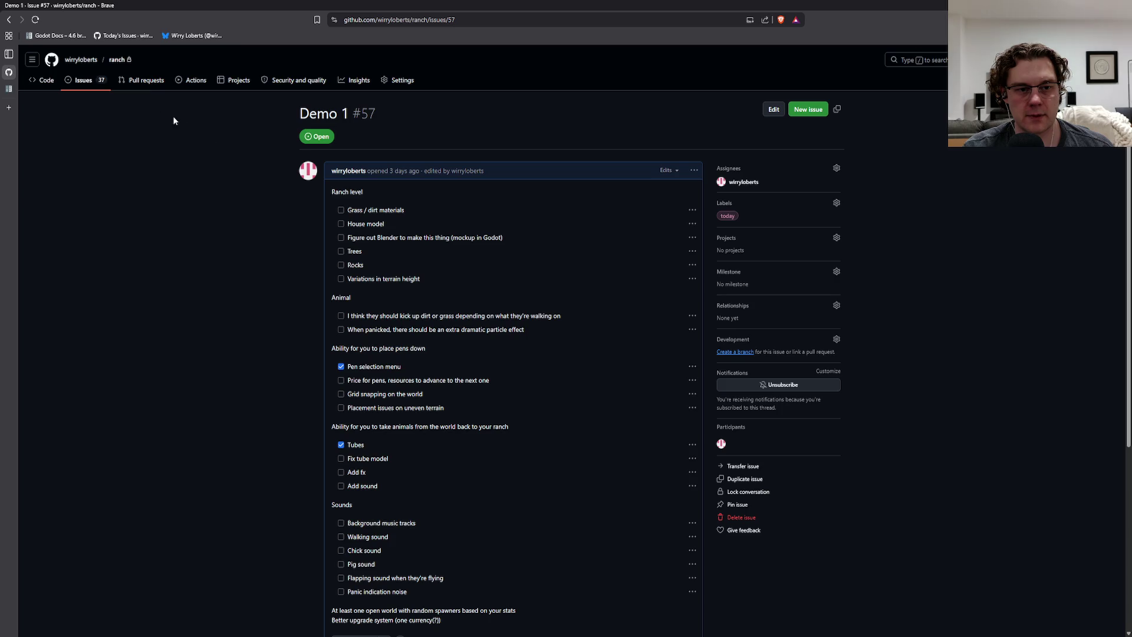
{"action": "left_click", "coordinate": [127, 35]}
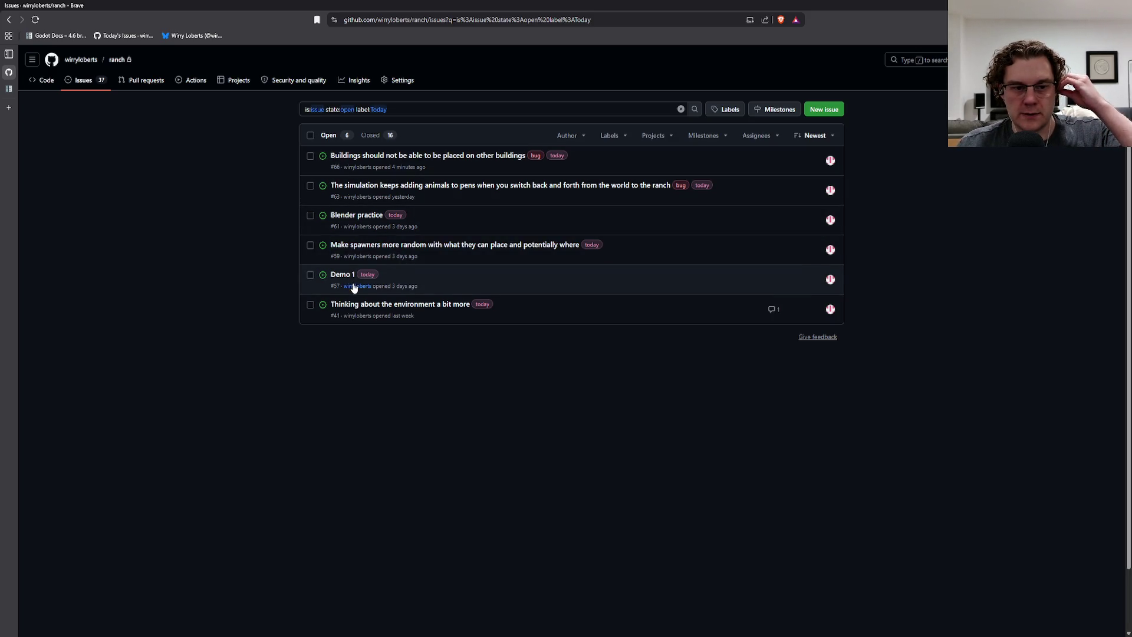
Review issue #59 about making spawners more random, then return to all open issues.
{"action": "left_click", "coordinate": [537, 247]}
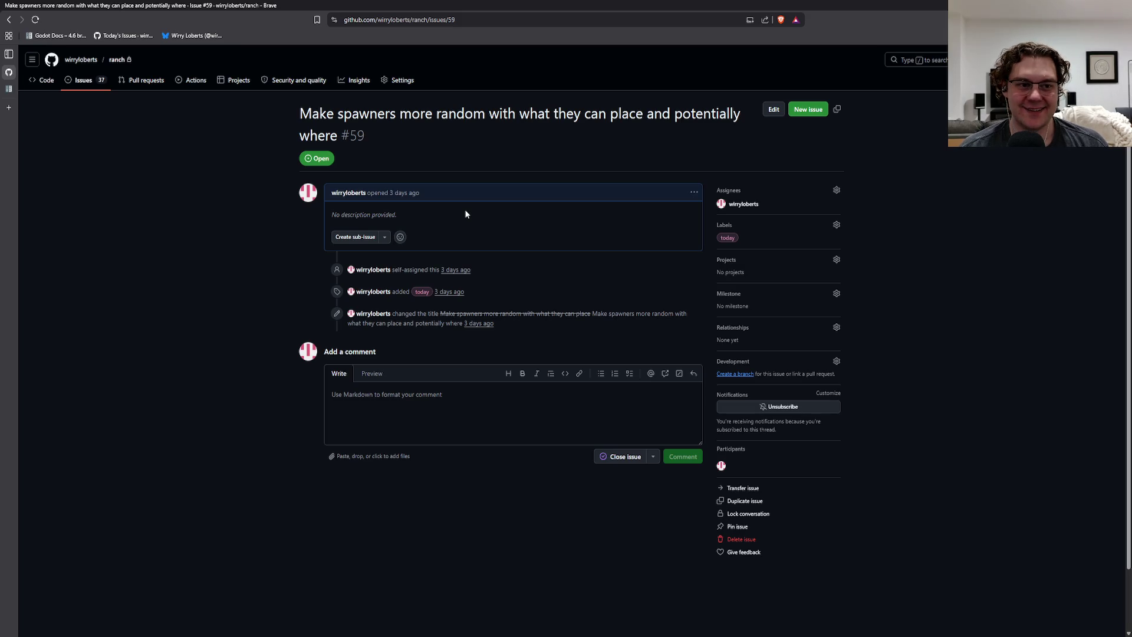
{"action": "left_click", "coordinate": [83, 80]}
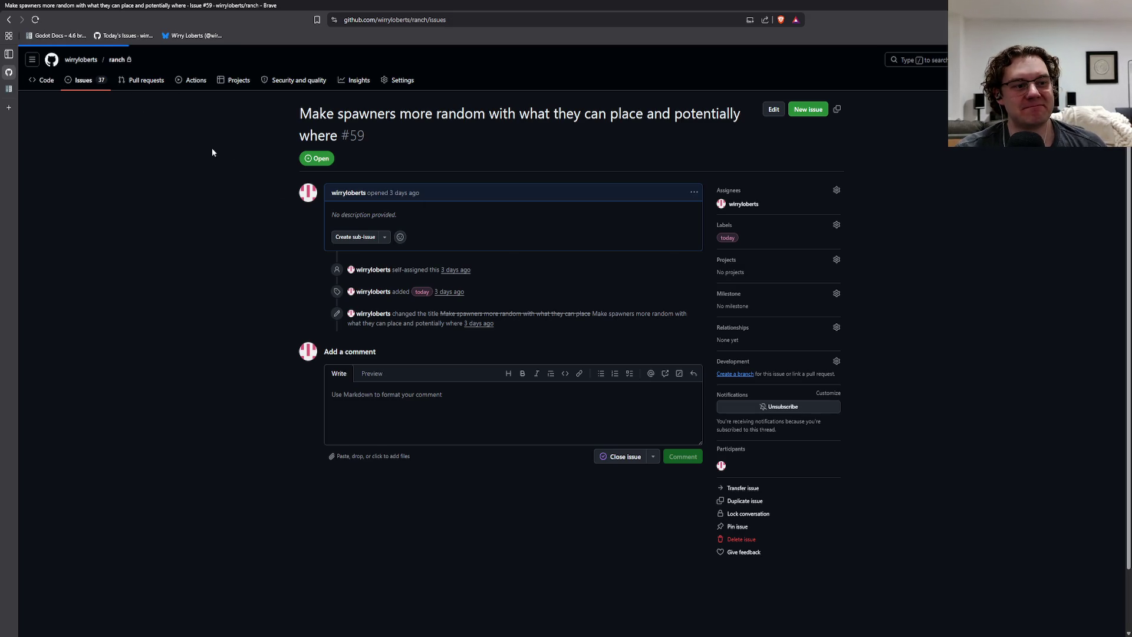